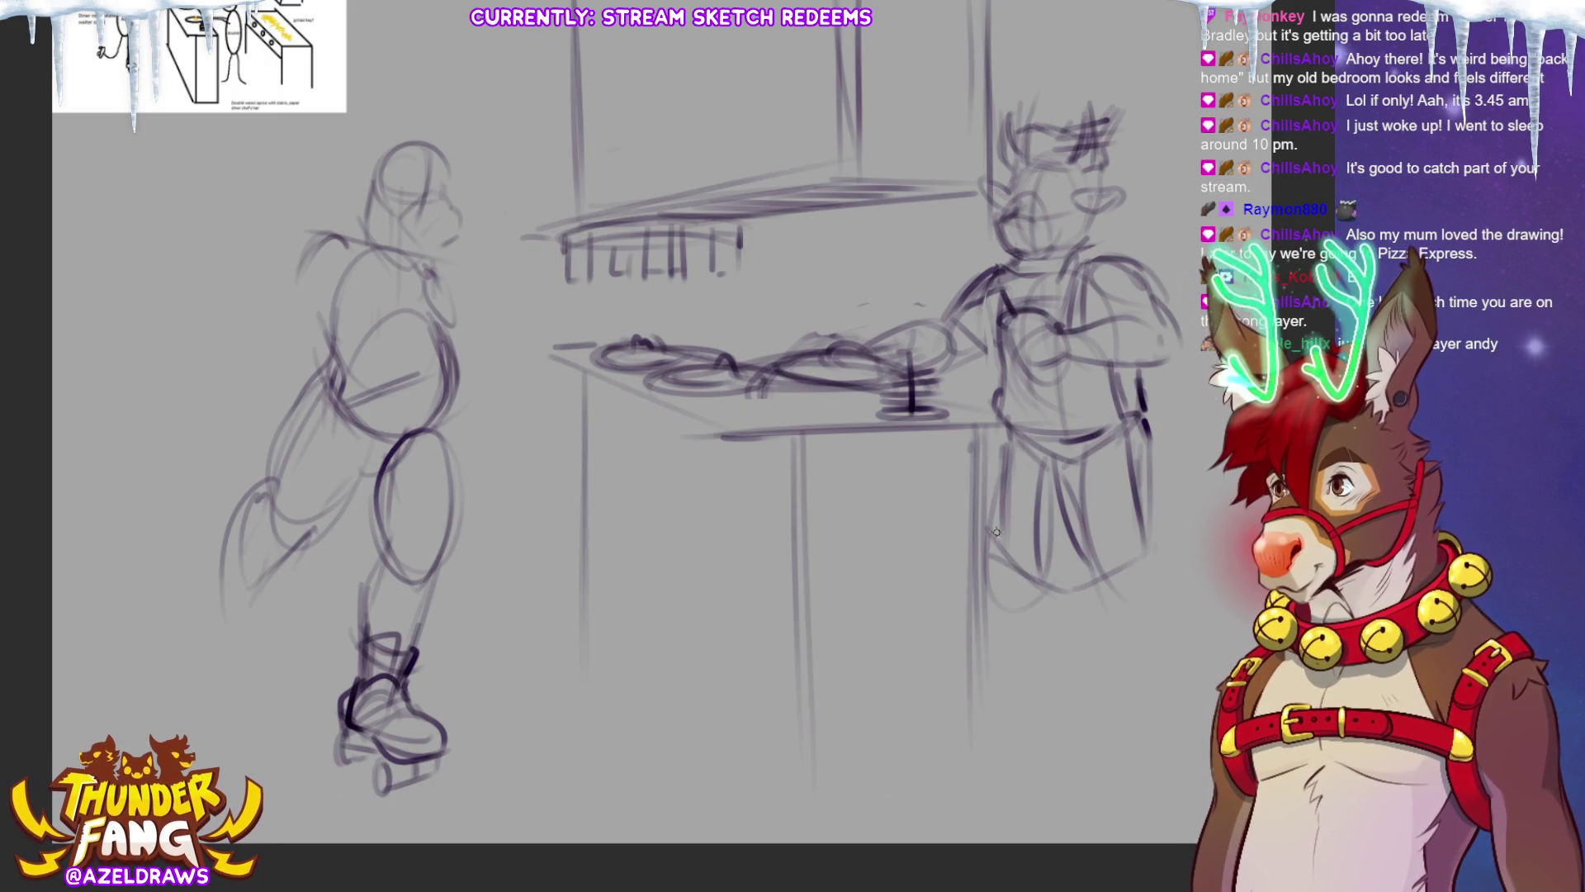
# Sketch the lower-leg lines and the extended back leg's thigh and calf.
pyautogui.moveTo(389, 608); pyautogui.dragTo(376, 638)
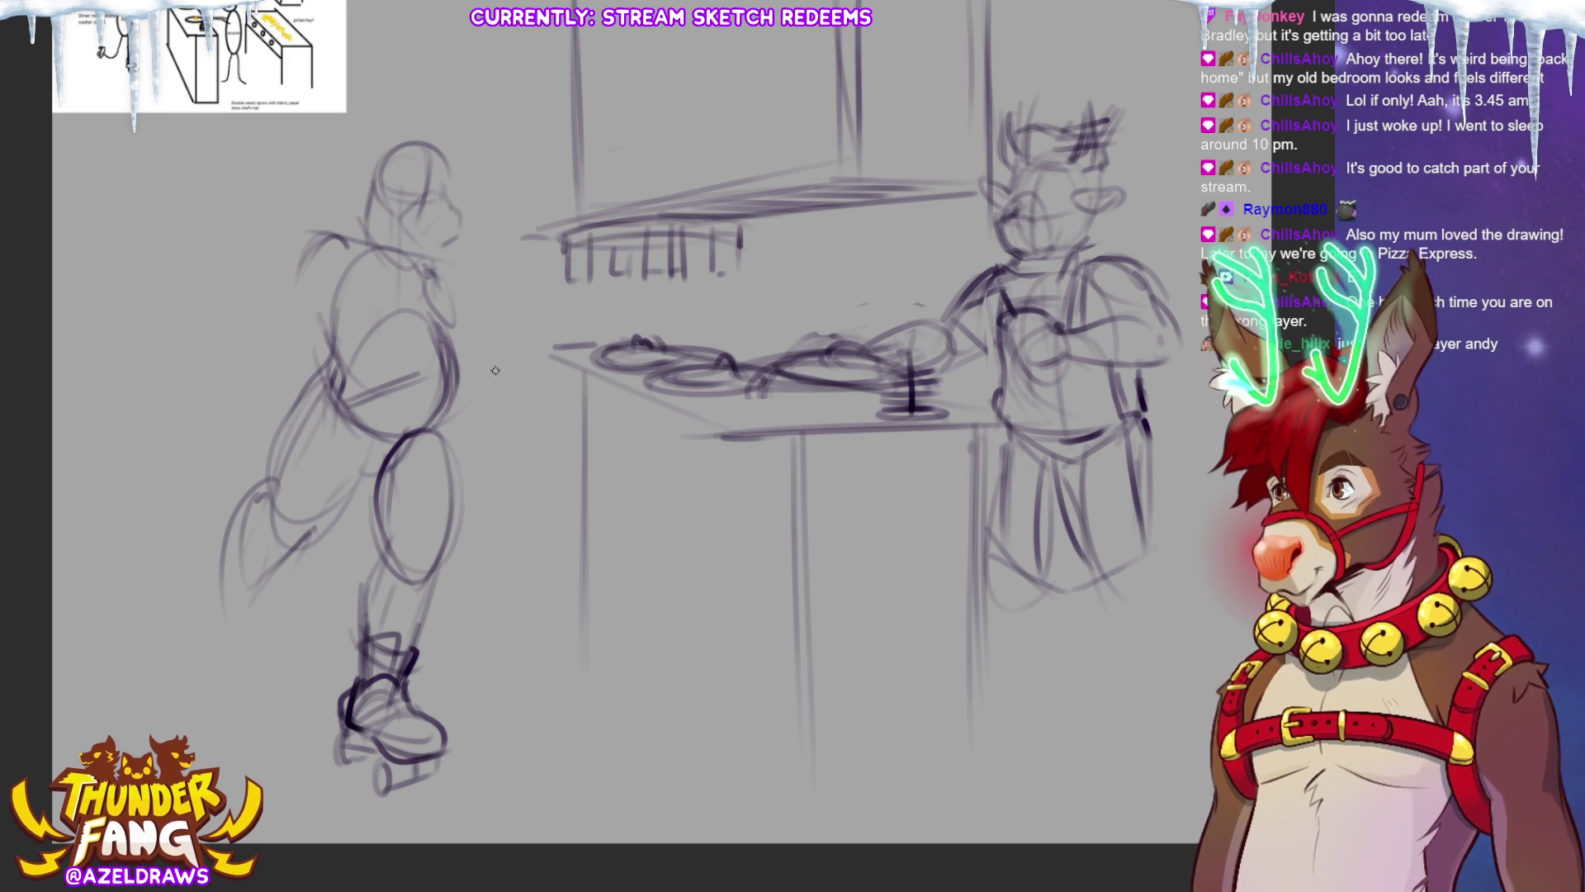
pyautogui.moveTo(452, 434); pyautogui.dragTo(452, 577)
pyautogui.moveTo(460, 471); pyautogui.dragTo(419, 584)
pyautogui.moveTo(396, 504); pyautogui.dragTo(373, 579)
pyautogui.moveTo(373, 469); pyautogui.dragTo(294, 536)
pyautogui.moveTo(374, 434); pyautogui.dragTo(304, 529)
pyautogui.moveTo(326, 394)
pyautogui.mouseDown()
pyautogui.moveTo(221, 600)
pyautogui.moveTo(273, 577)
pyautogui.moveTo(200, 601)
pyautogui.moveTo(205, 582)
pyautogui.moveTo(190, 669)
pyautogui.moveTo(238, 612)
pyautogui.mouseUp()
# Rough in the back foot and ankle, and add a curve across the hips.
pyautogui.moveTo(281, 560)
pyautogui.mouseDown()
pyautogui.moveTo(240, 612)
pyautogui.moveTo(177, 628)
pyautogui.moveTo(160, 673)
pyautogui.moveTo(236, 630)
pyautogui.moveTo(176, 689)
pyautogui.mouseUp()
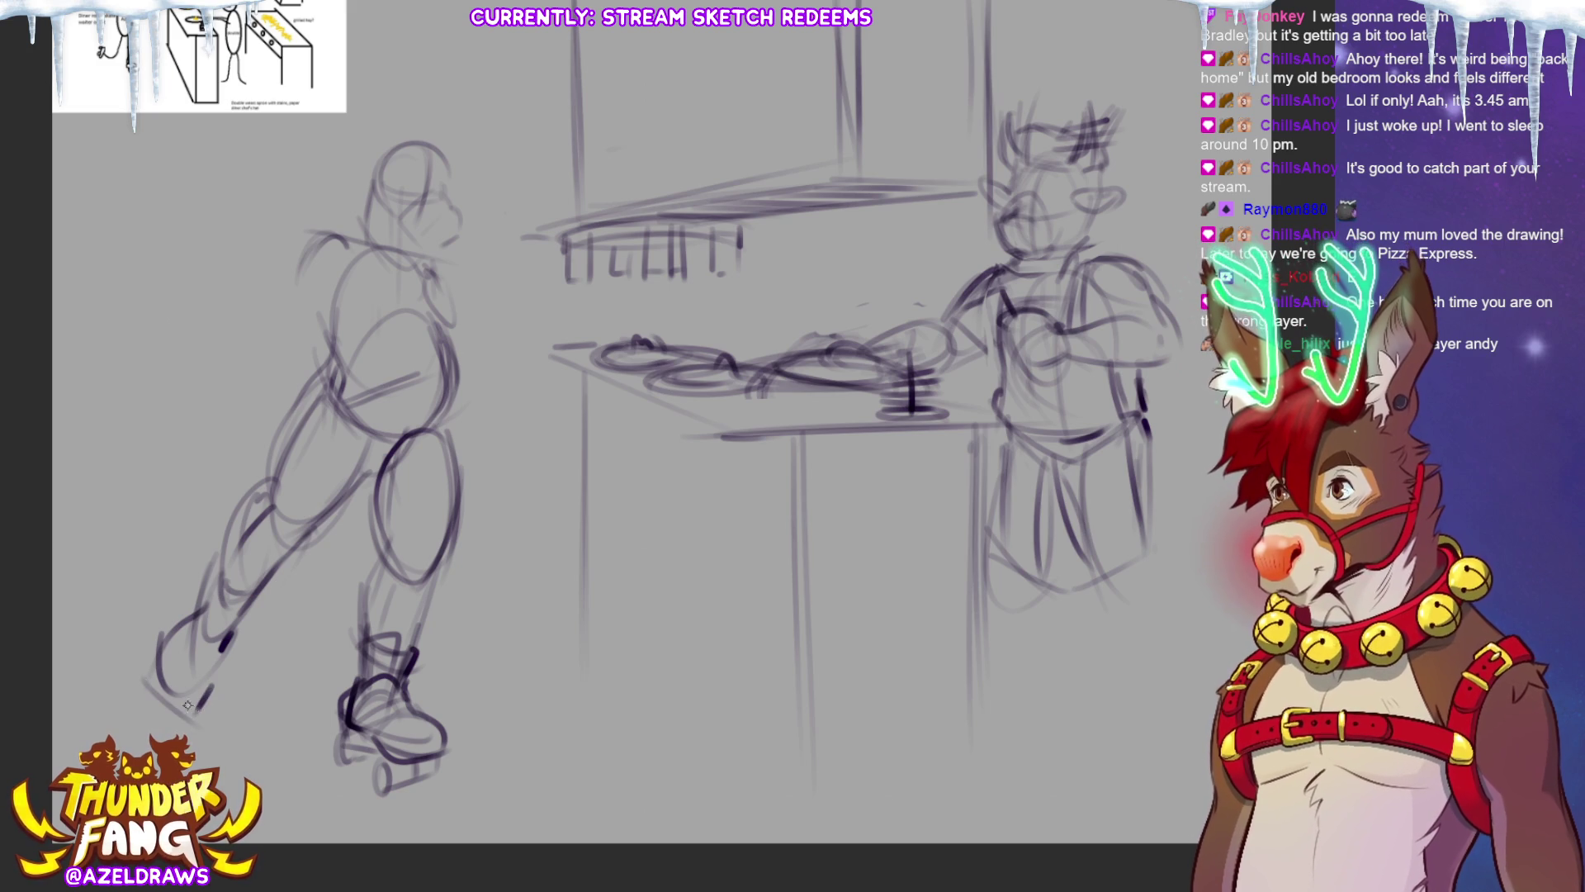
pyautogui.moveTo(239, 638); pyautogui.dragTo(220, 659)
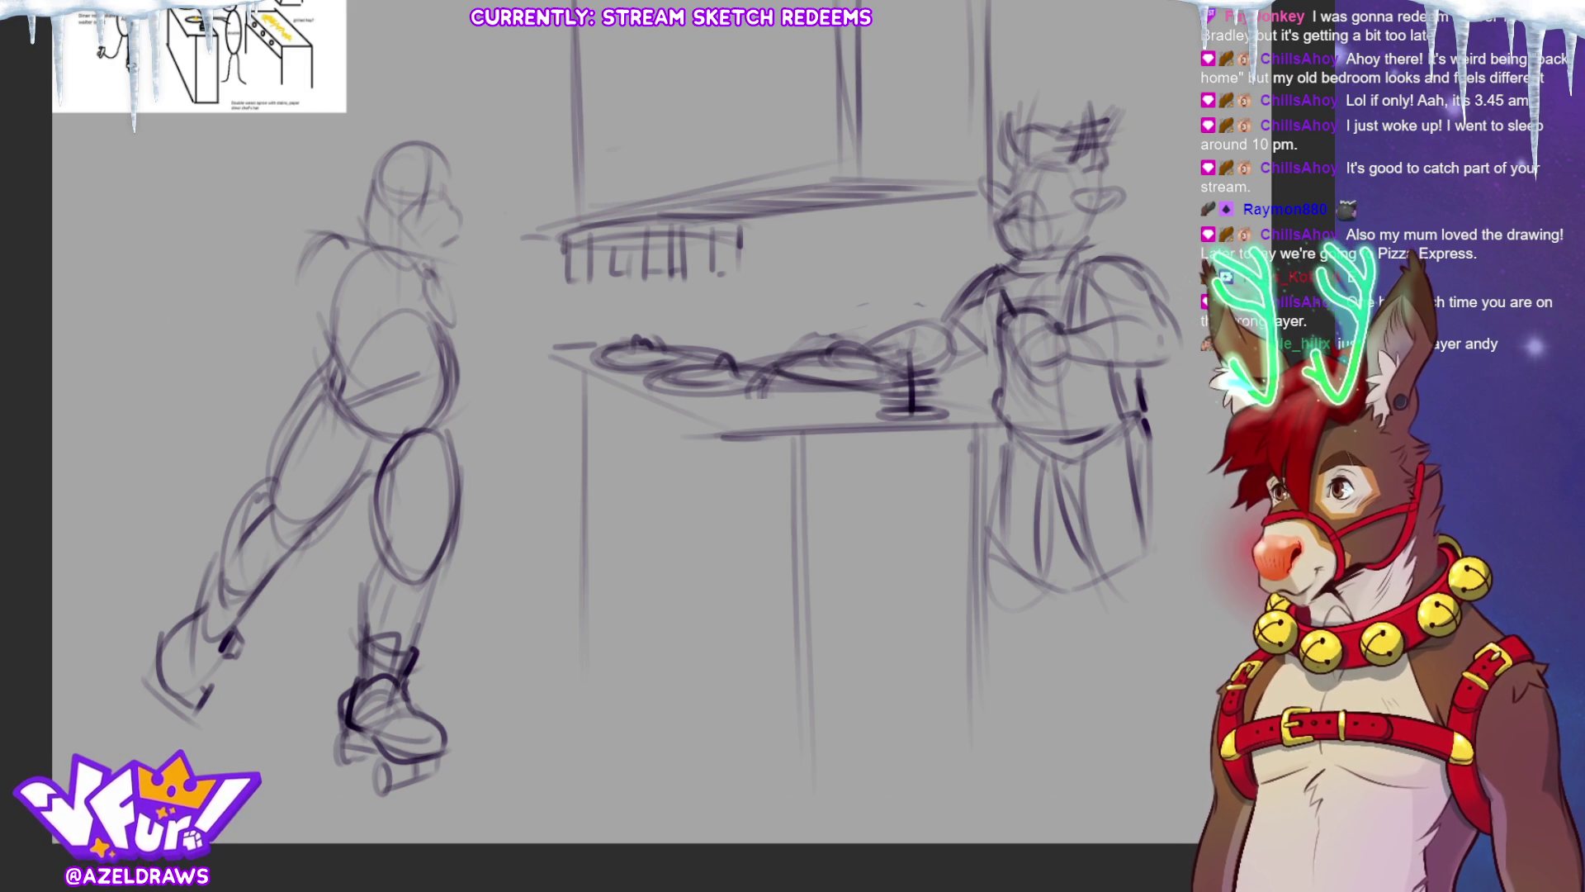
pyautogui.moveTo(305, 345)
pyautogui.mouseDown()
pyautogui.moveTo(476, 333)
pyautogui.moveTo(265, 206)
pyautogui.moveTo(302, 351)
pyautogui.mouseUp()
# Raise the left figure's head and torso with a quick transform.
pyautogui.hotkey('ctrl', 't')
pyautogui.moveTo(431, 296); pyautogui.dragTo(436, 271)
pyautogui.click(297, 370)
pyautogui.hotkey('ctrl', 'd')
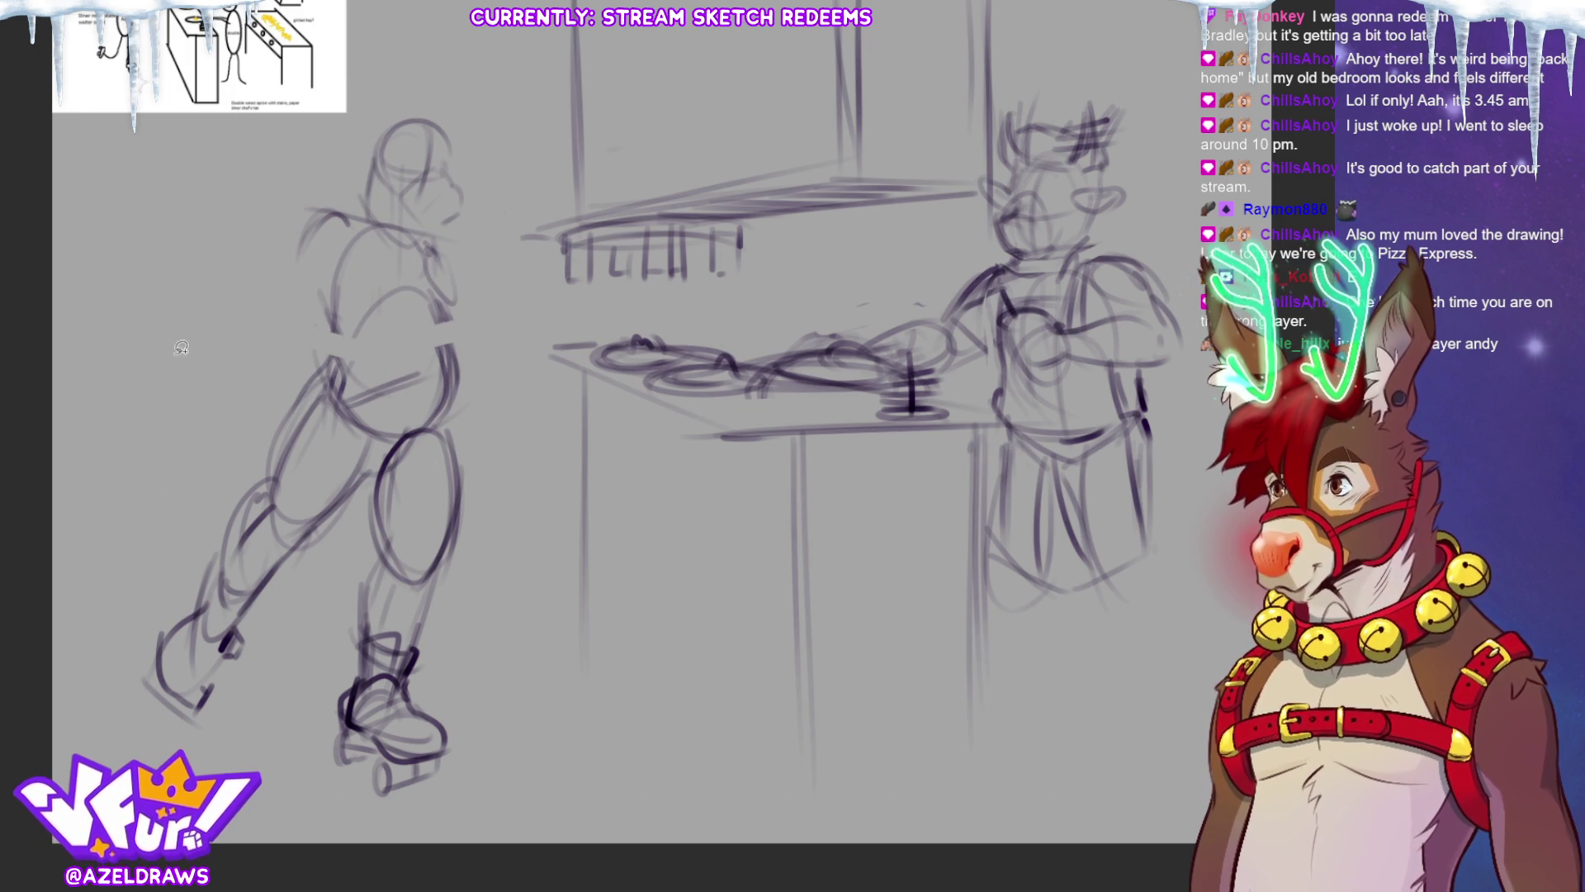
# Select the whole left figure, move it down slightly and scale it down a little.
pyautogui.moveTo(444, 78)
pyautogui.mouseDown()
pyautogui.moveTo(120, 528)
pyautogui.moveTo(351, 826)
pyautogui.moveTo(537, 342)
pyautogui.moveTo(433, 79)
pyautogui.mouseUp()
pyautogui.hotkey('ctrl', 't')
pyautogui.moveTo(389, 405); pyautogui.dragTo(390, 438)
pyautogui.moveTo(299, 124); pyautogui.dragTo(307, 136)
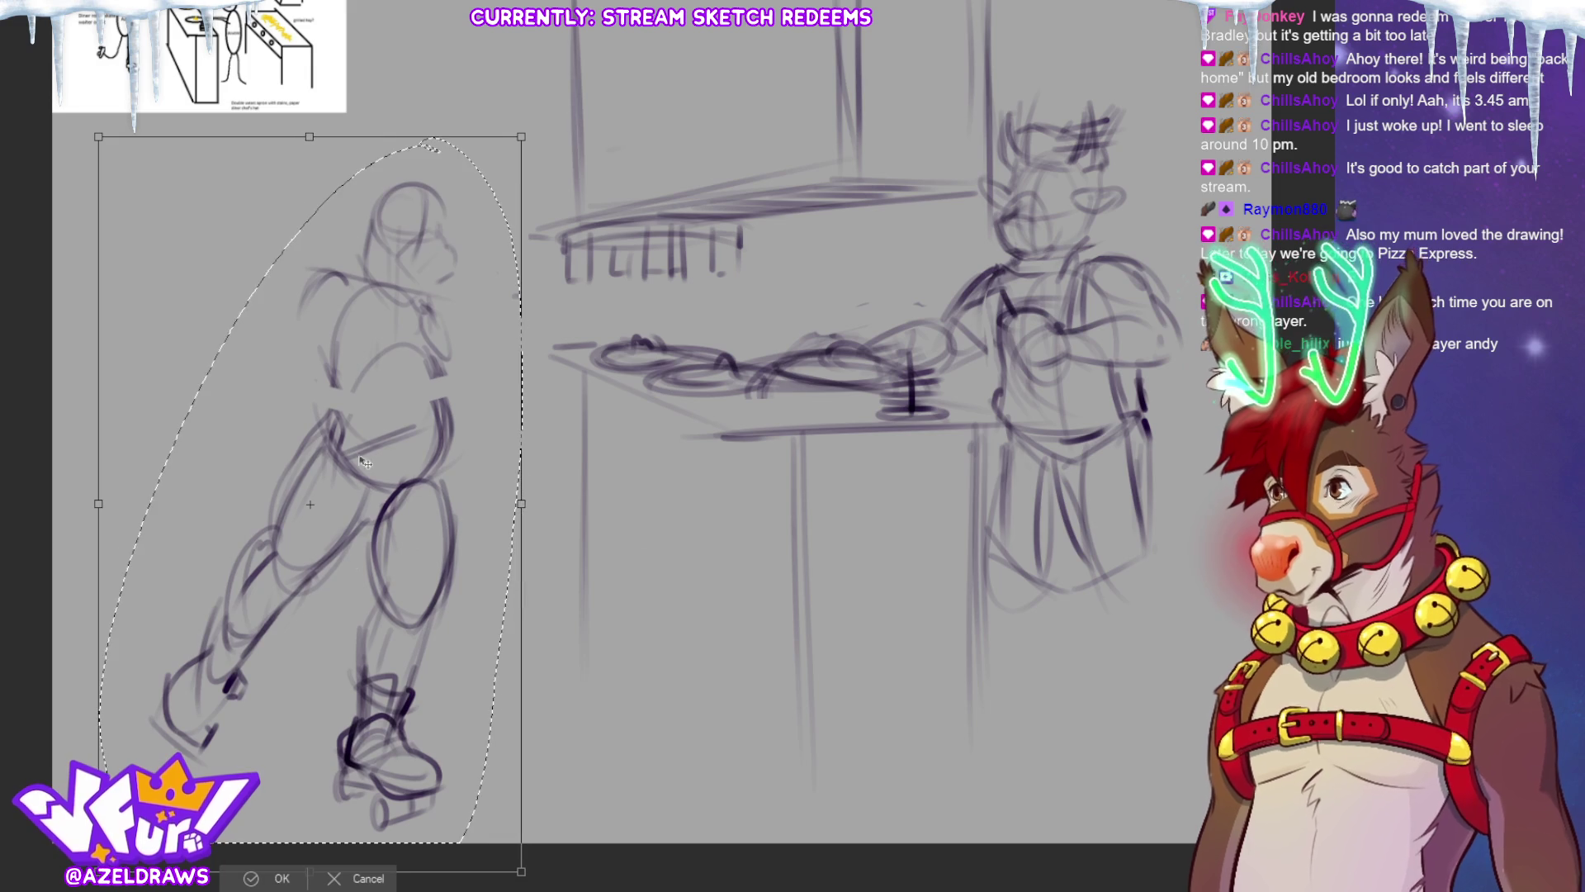
pyautogui.press('Return')
pyautogui.hotkey('ctrl', 'd')
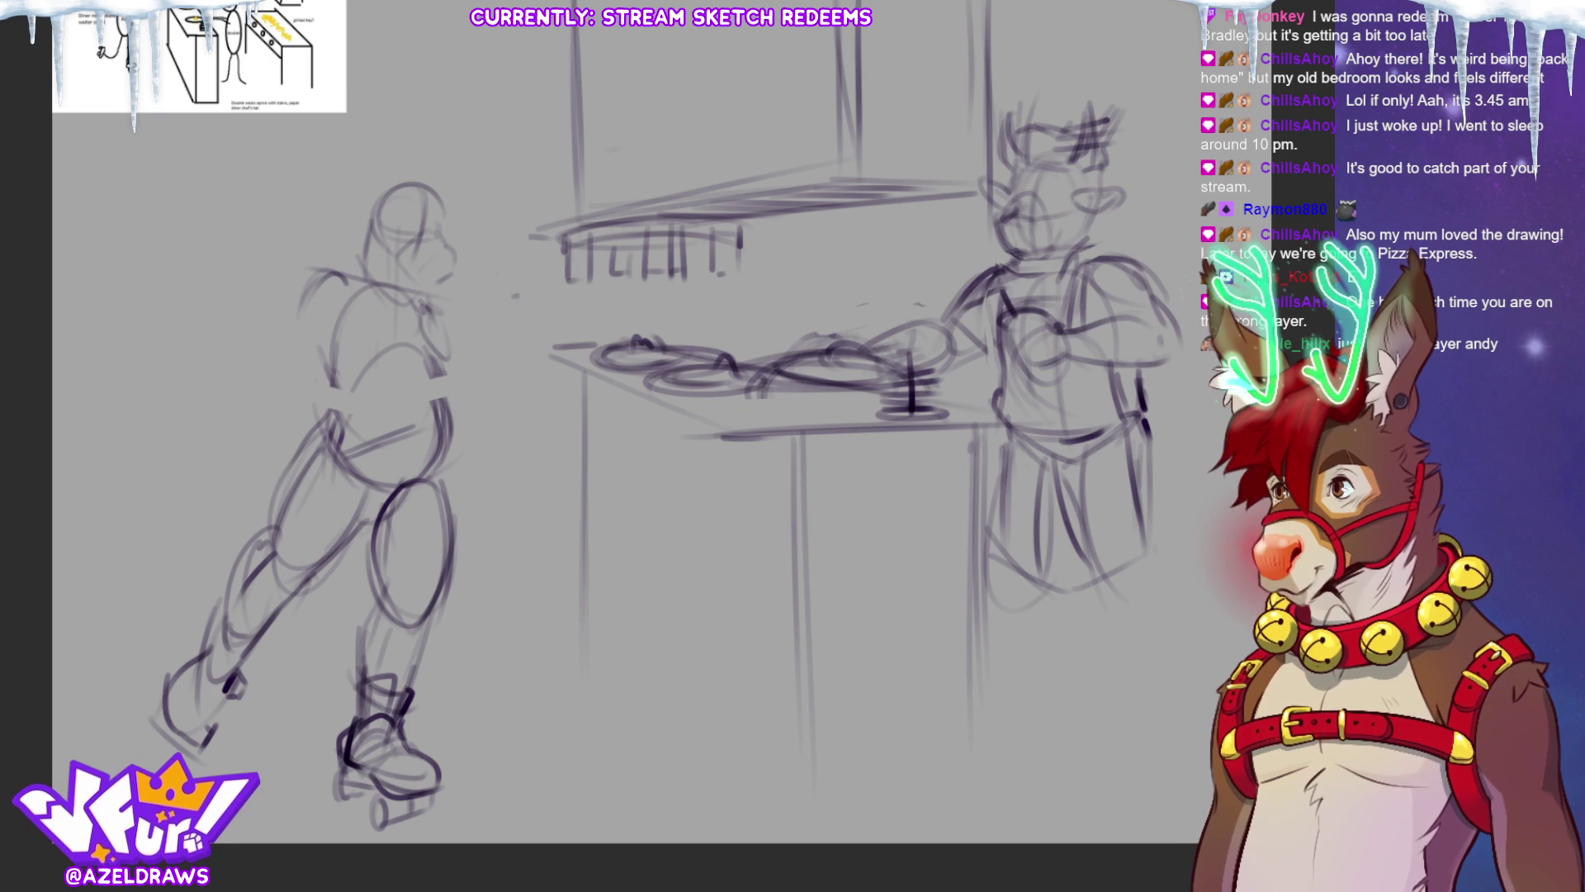
# Shift the left figure about 60 px further left.
pyautogui.moveTo(411, 137)
pyautogui.mouseDown()
pyautogui.moveTo(92, 652)
pyautogui.moveTo(497, 775)
pyautogui.moveTo(417, 134)
pyautogui.mouseUp()
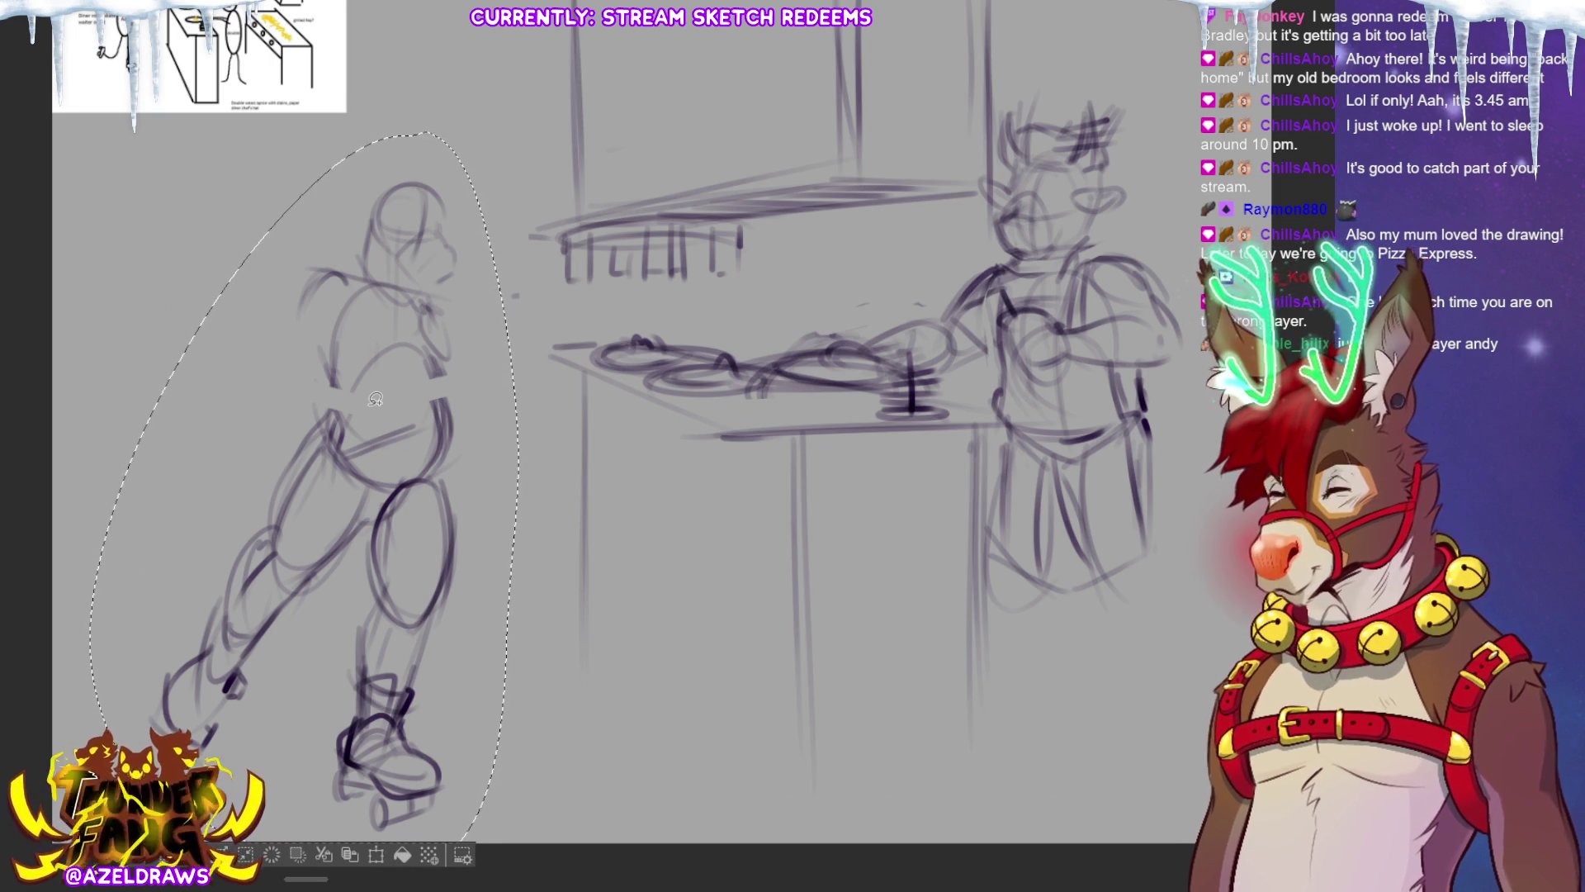
pyautogui.hotkey('ctrl', 't')
pyautogui.moveTo(399, 558); pyautogui.dragTo(349, 558)
pyautogui.press('Return')
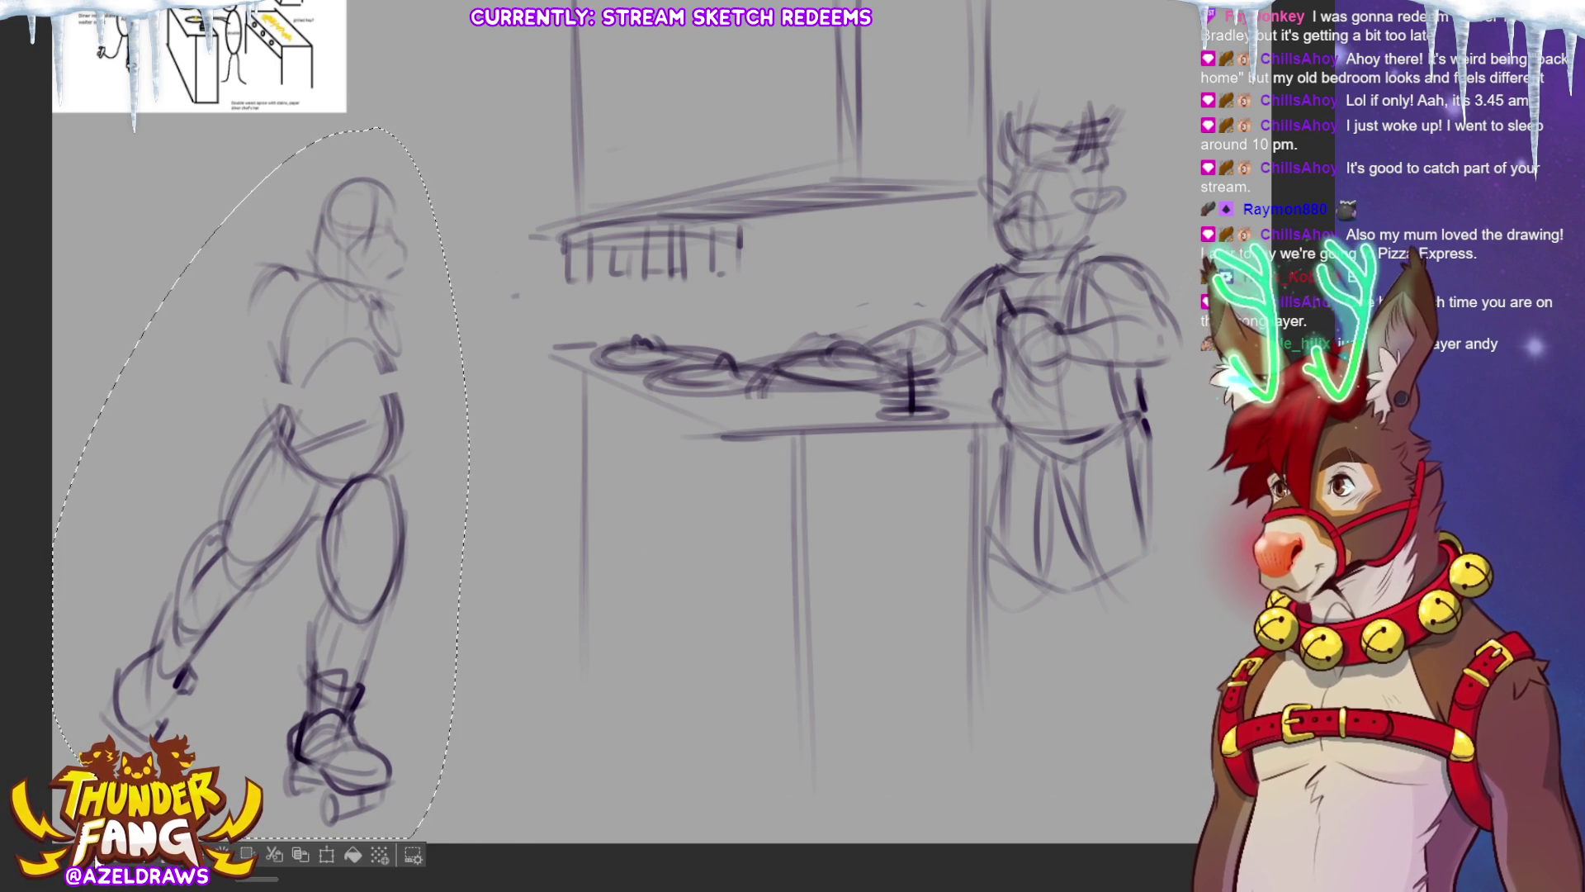
pyautogui.hotkey('ctrl', 'd')
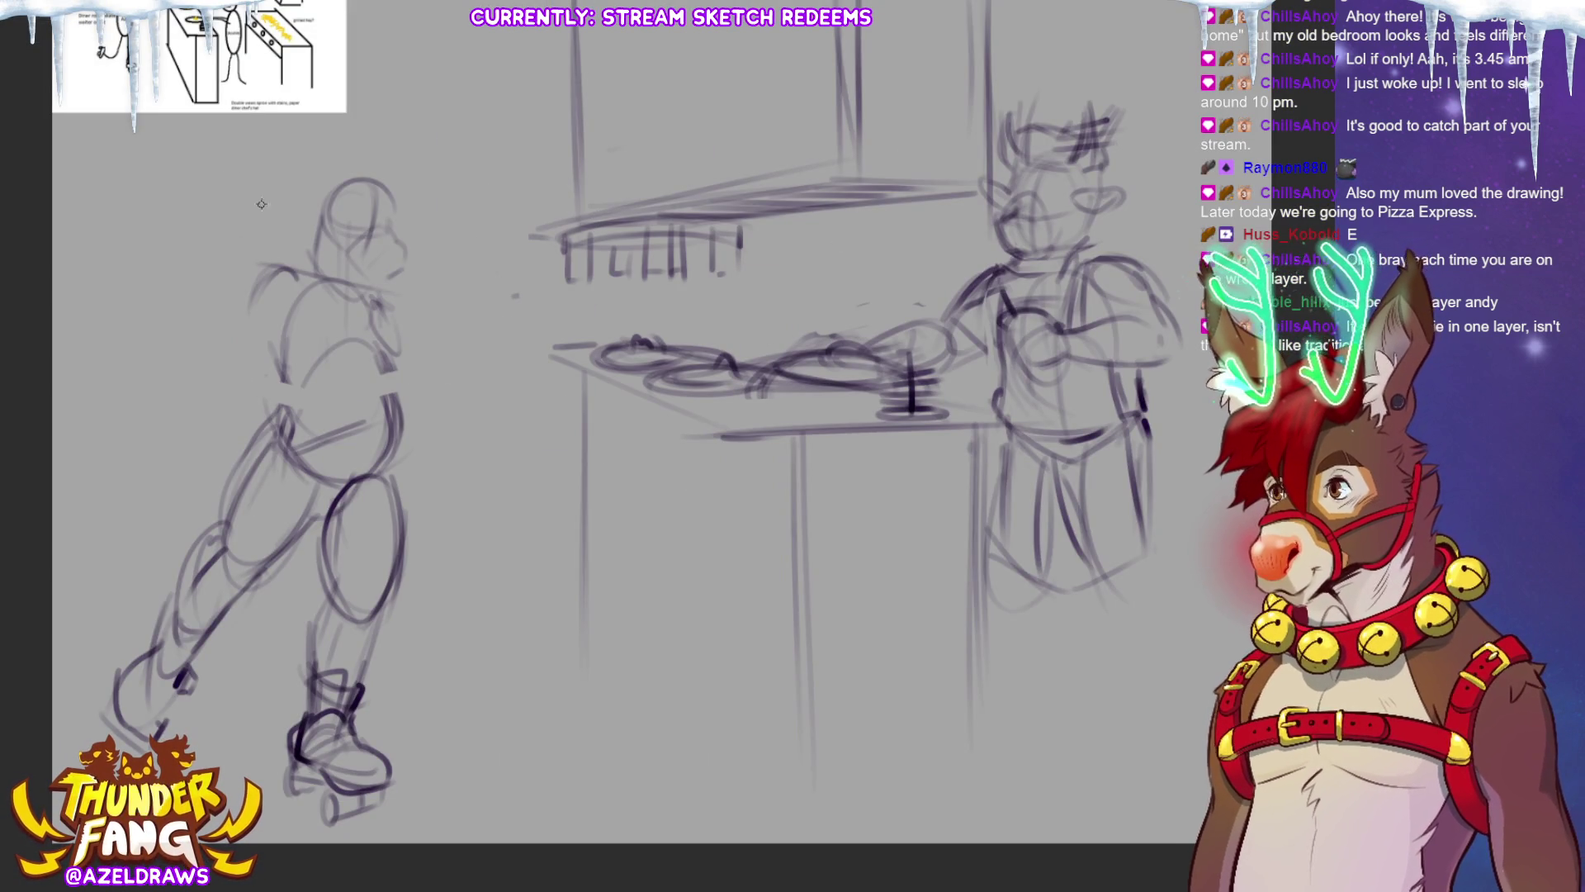
# Draw long bunny ears above the left figure's head, redoing the first attempt.
pyautogui.moveTo(339, 95)
pyautogui.mouseDown()
pyautogui.moveTo(319, 161)
pyautogui.moveTo(345, 163)
pyautogui.mouseUp()
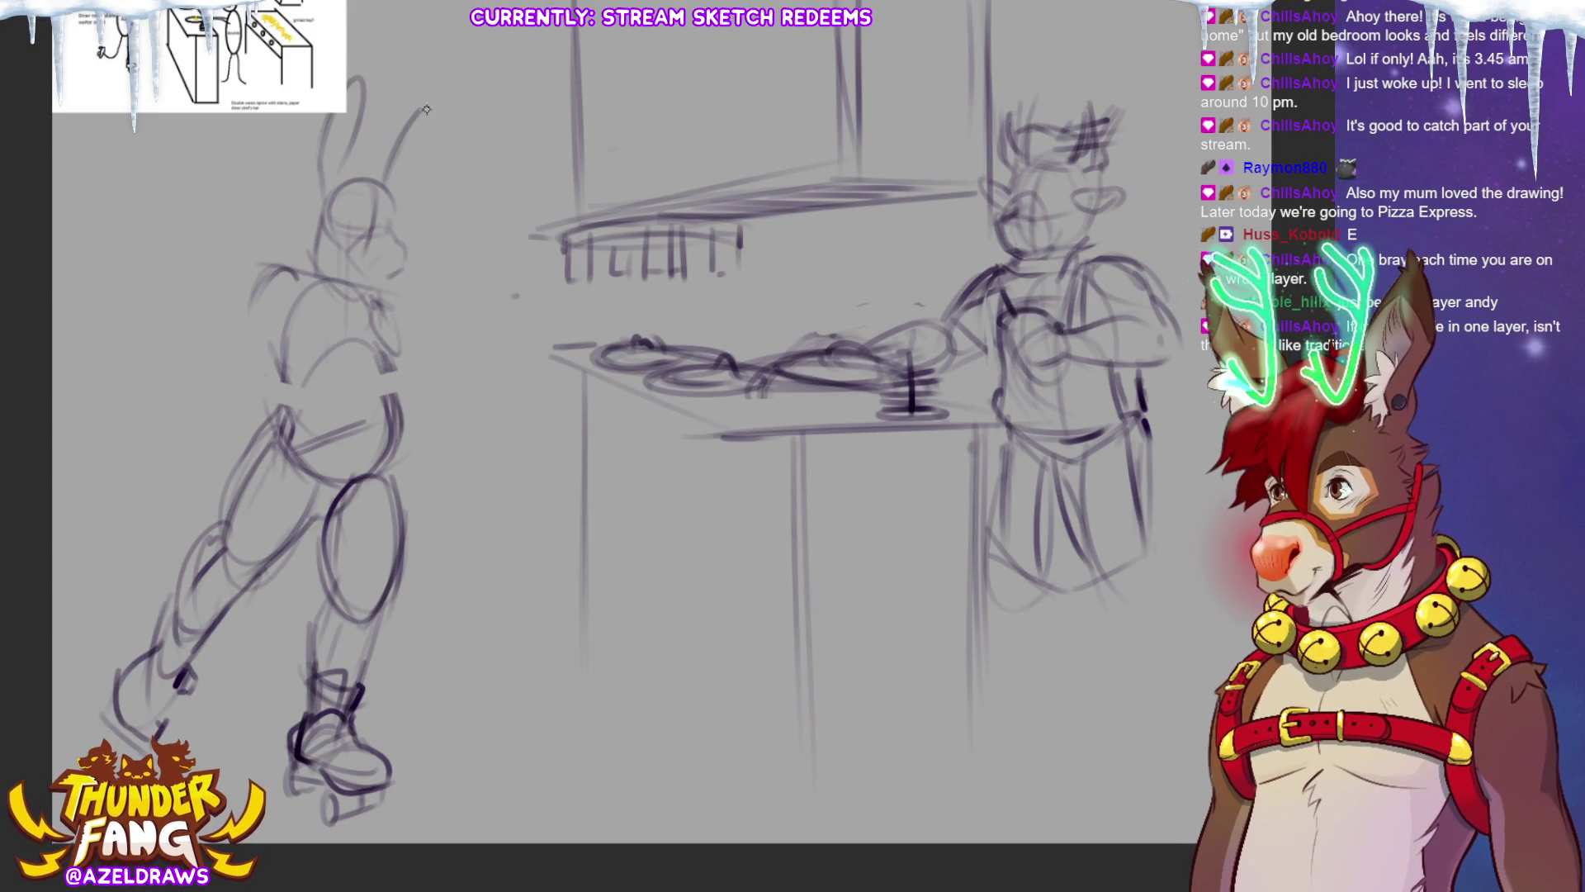
pyautogui.hotkey('ctrl', 'z')
pyautogui.hotkey('ctrl', 'z')
pyautogui.moveTo(360, 107)
pyautogui.mouseDown()
pyautogui.moveTo(318, 177)
pyautogui.moveTo(343, 177)
pyautogui.mouseUp()
pyautogui.moveTo(363, 99)
pyautogui.mouseDown()
pyautogui.moveTo(321, 186)
pyautogui.moveTo(420, 136)
pyautogui.moveTo(413, 194)
pyautogui.moveTo(393, 207)
pyautogui.moveTo(419, 125)
pyautogui.moveTo(385, 196)
pyautogui.mouseUp()
pyautogui.hotkey('ctrl', 'z')
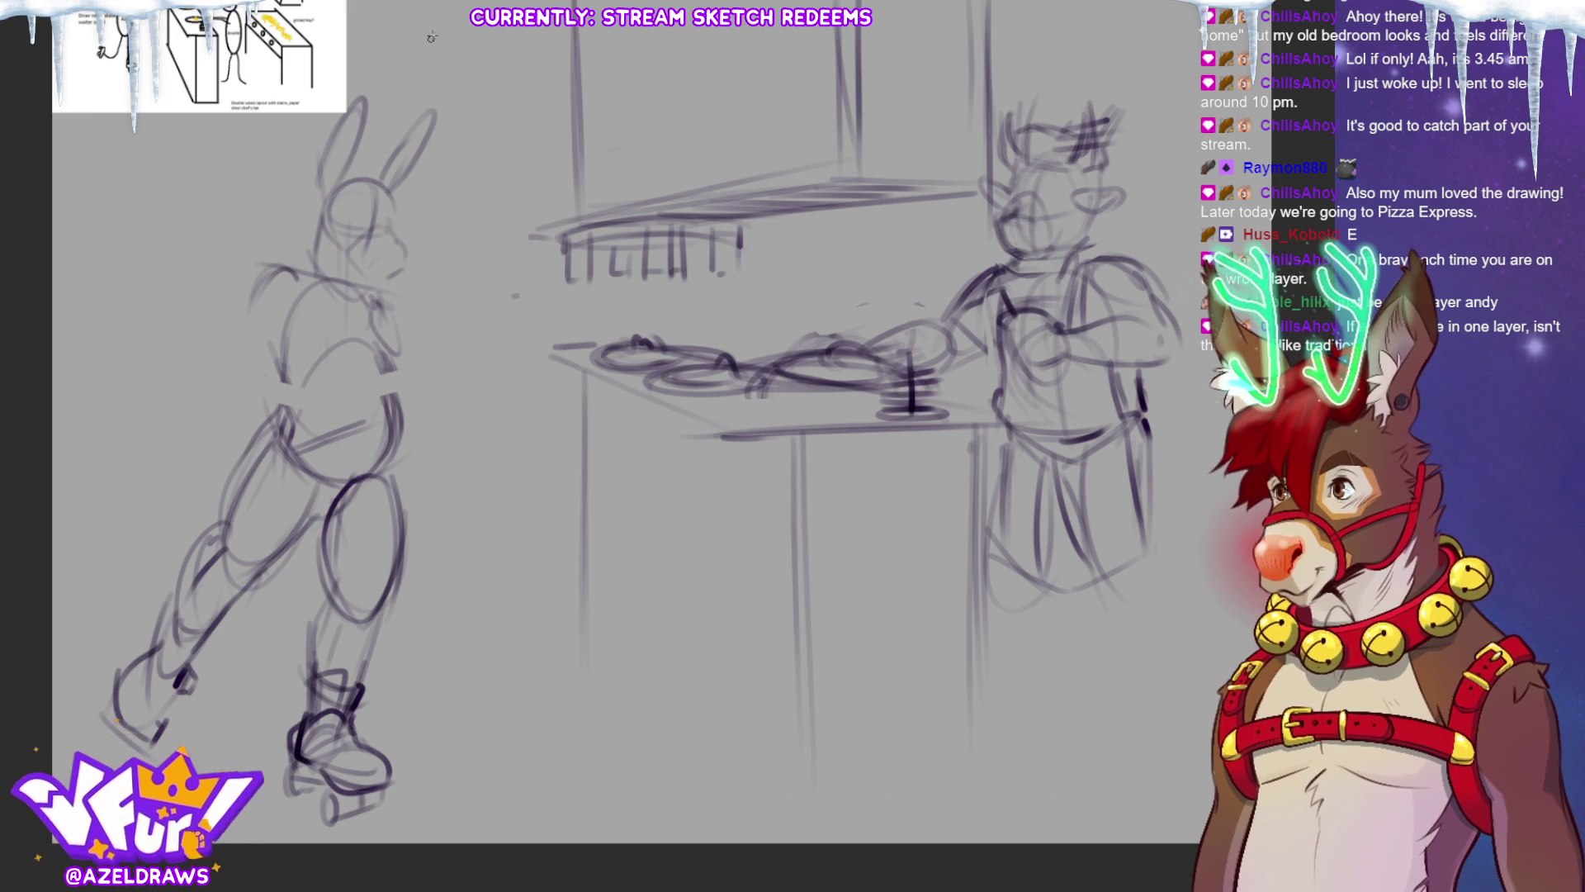
# Firm up the torso edges, waistline, hip, thigh and lower leg lines.
pyautogui.moveTo(383, 297)
pyautogui.mouseDown()
pyautogui.moveTo(392, 373)
pyautogui.moveTo(345, 353)
pyautogui.mouseUp()
pyautogui.moveTo(291, 370)
pyautogui.mouseDown()
pyautogui.moveTo(386, 343)
pyautogui.moveTo(388, 412)
pyautogui.mouseUp()
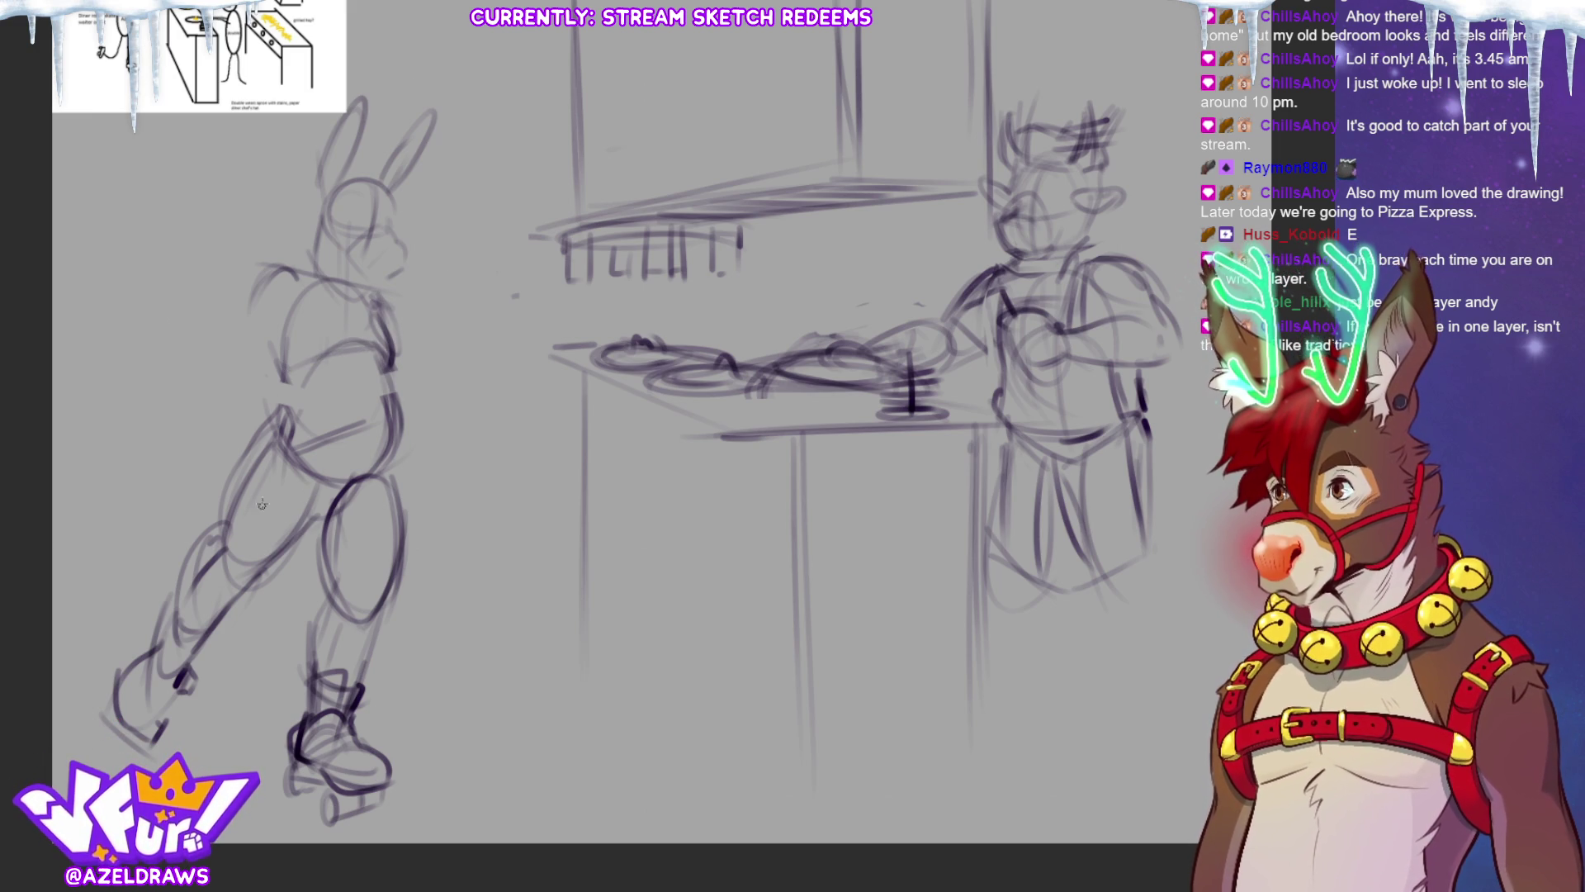
pyautogui.moveTo(264, 337)
pyautogui.mouseDown()
pyautogui.moveTo(280, 392)
pyautogui.moveTo(246, 451)
pyautogui.mouseUp()
pyautogui.moveTo(283, 388)
pyautogui.mouseDown()
pyautogui.moveTo(216, 486)
pyautogui.moveTo(213, 537)
pyautogui.mouseUp()
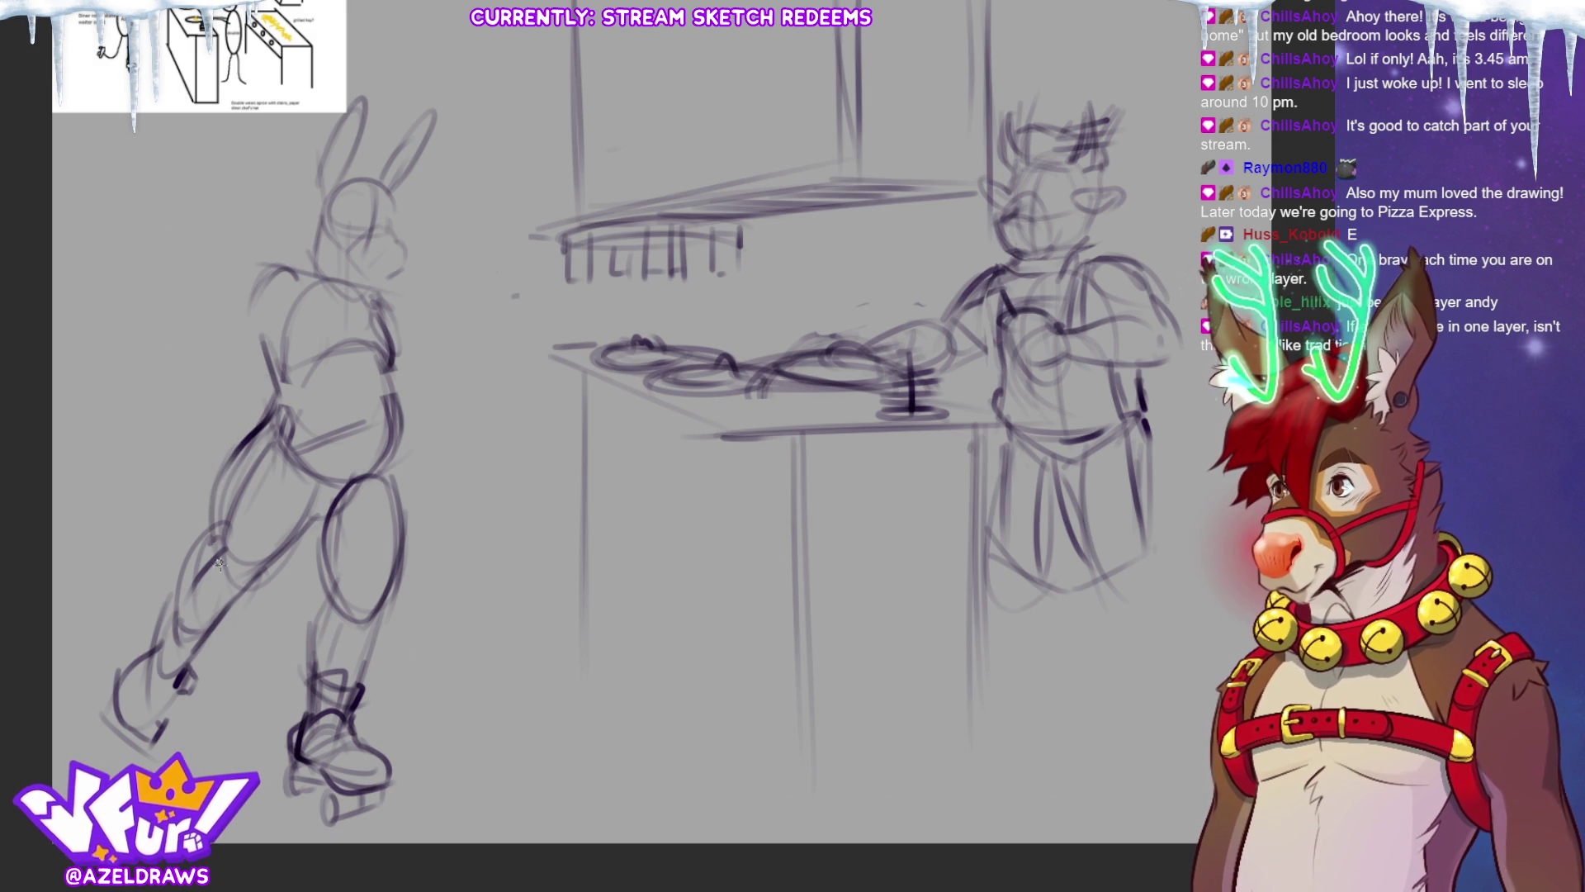
pyautogui.moveTo(385, 451)
pyautogui.mouseDown()
pyautogui.moveTo(395, 513)
pyautogui.moveTo(301, 522)
pyautogui.moveTo(330, 516)
pyautogui.moveTo(243, 570)
pyautogui.mouseUp()
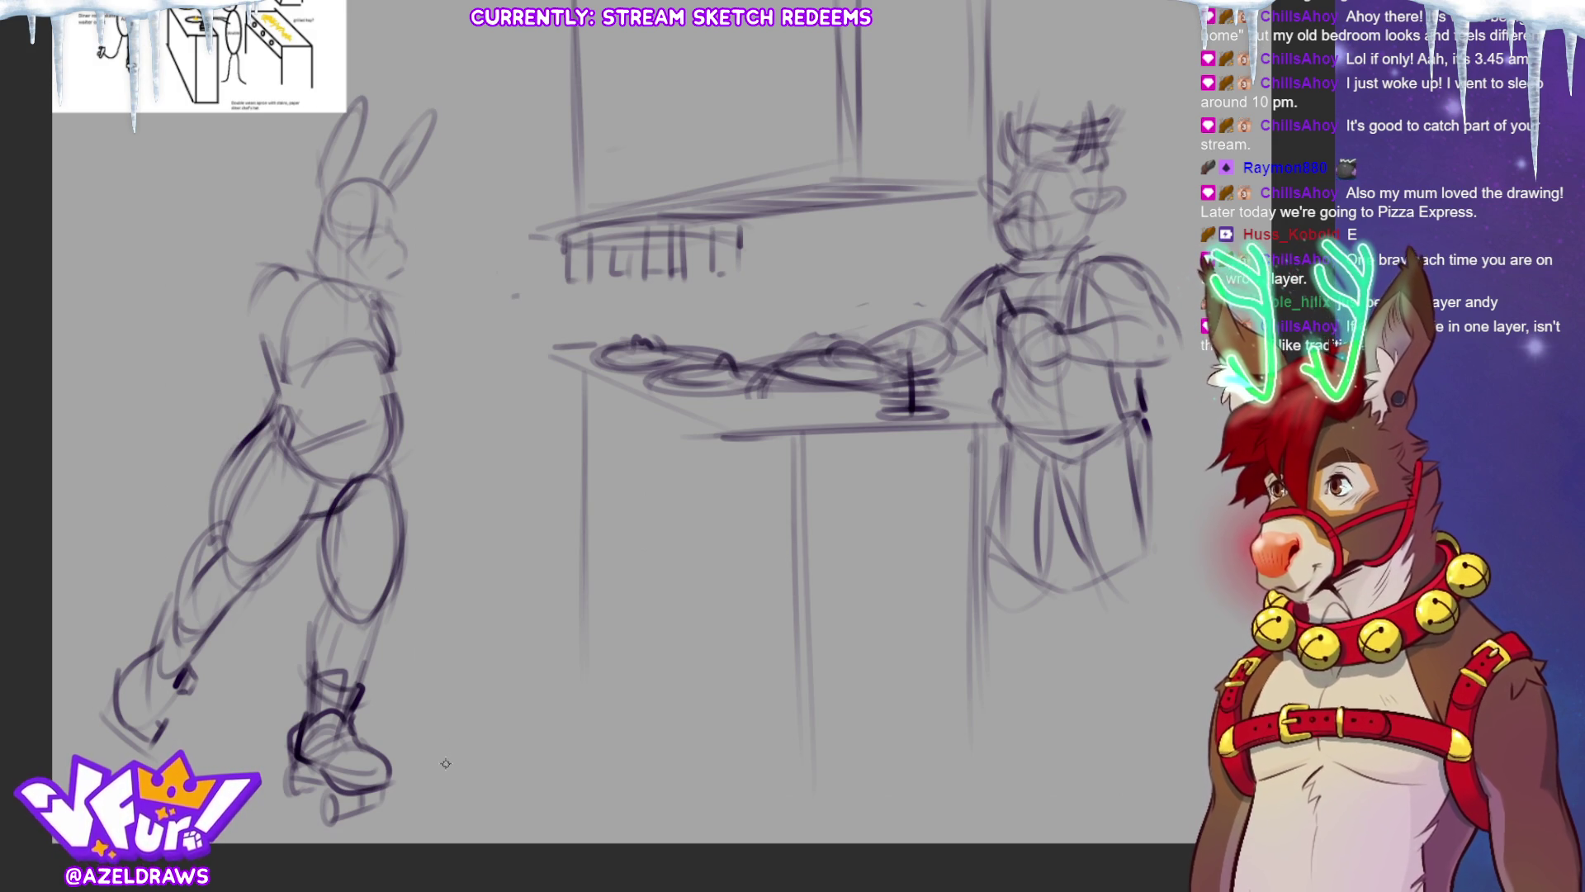
pyautogui.moveTo(313, 543)
pyautogui.mouseDown()
pyautogui.moveTo(328, 641)
pyautogui.moveTo(312, 629)
pyautogui.moveTo(304, 667)
pyautogui.mouseUp()
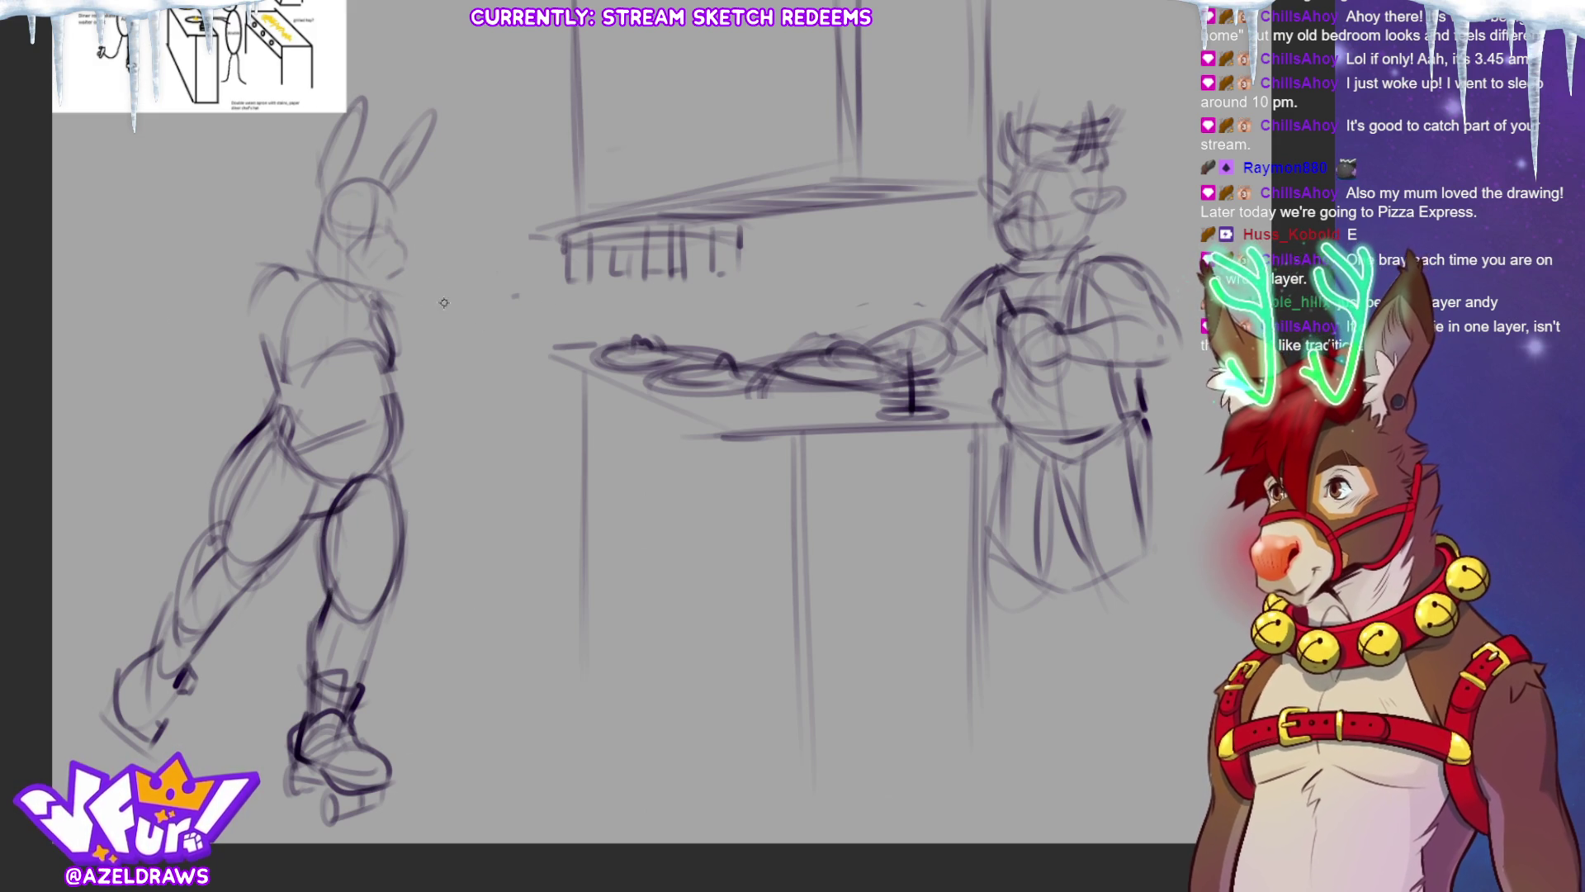
# Sketch a tray beside the arm with the forearm and hand holding it.
pyautogui.moveTo(376, 296)
pyautogui.mouseDown()
pyautogui.moveTo(411, 339)
pyautogui.moveTo(388, 386)
pyautogui.moveTo(405, 419)
pyautogui.mouseUp()
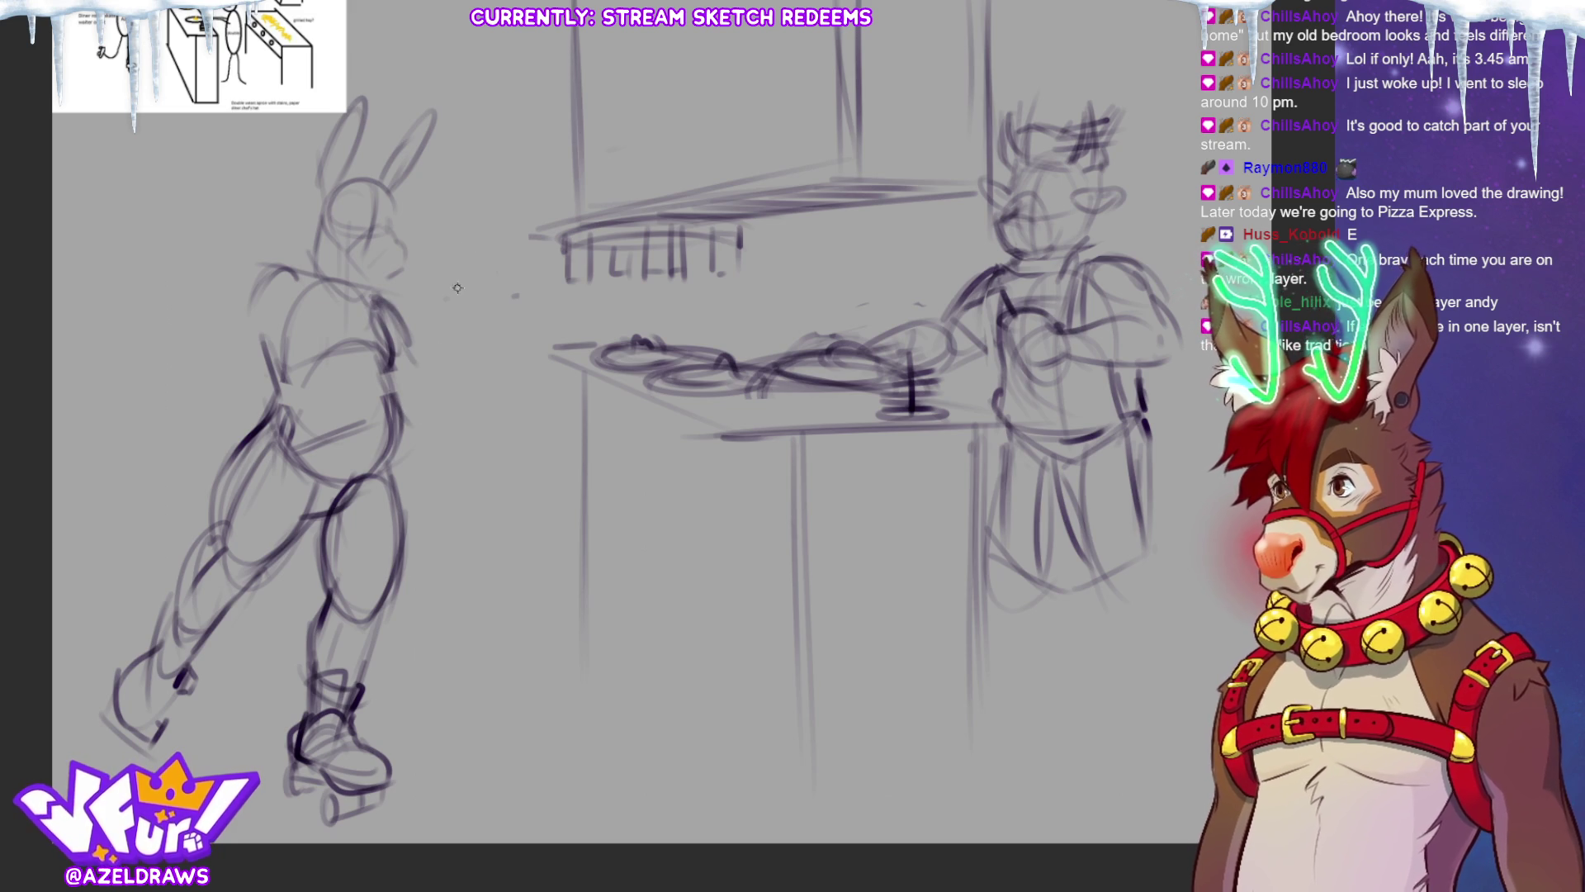
pyautogui.moveTo(412, 287)
pyautogui.mouseDown()
pyautogui.moveTo(545, 287)
pyautogui.moveTo(430, 308)
pyautogui.moveTo(484, 337)
pyautogui.moveTo(529, 306)
pyautogui.moveTo(475, 327)
pyautogui.mouseUp()
pyautogui.moveTo(445, 318)
pyautogui.mouseDown()
pyautogui.moveTo(456, 339)
pyautogui.moveTo(418, 410)
pyautogui.mouseUp()
pyautogui.moveTo(492, 339); pyautogui.dragTo(469, 373)
pyautogui.moveTo(475, 370); pyautogui.dragTo(435, 421)
pyautogui.moveTo(428, 357); pyautogui.dragTo(390, 418)
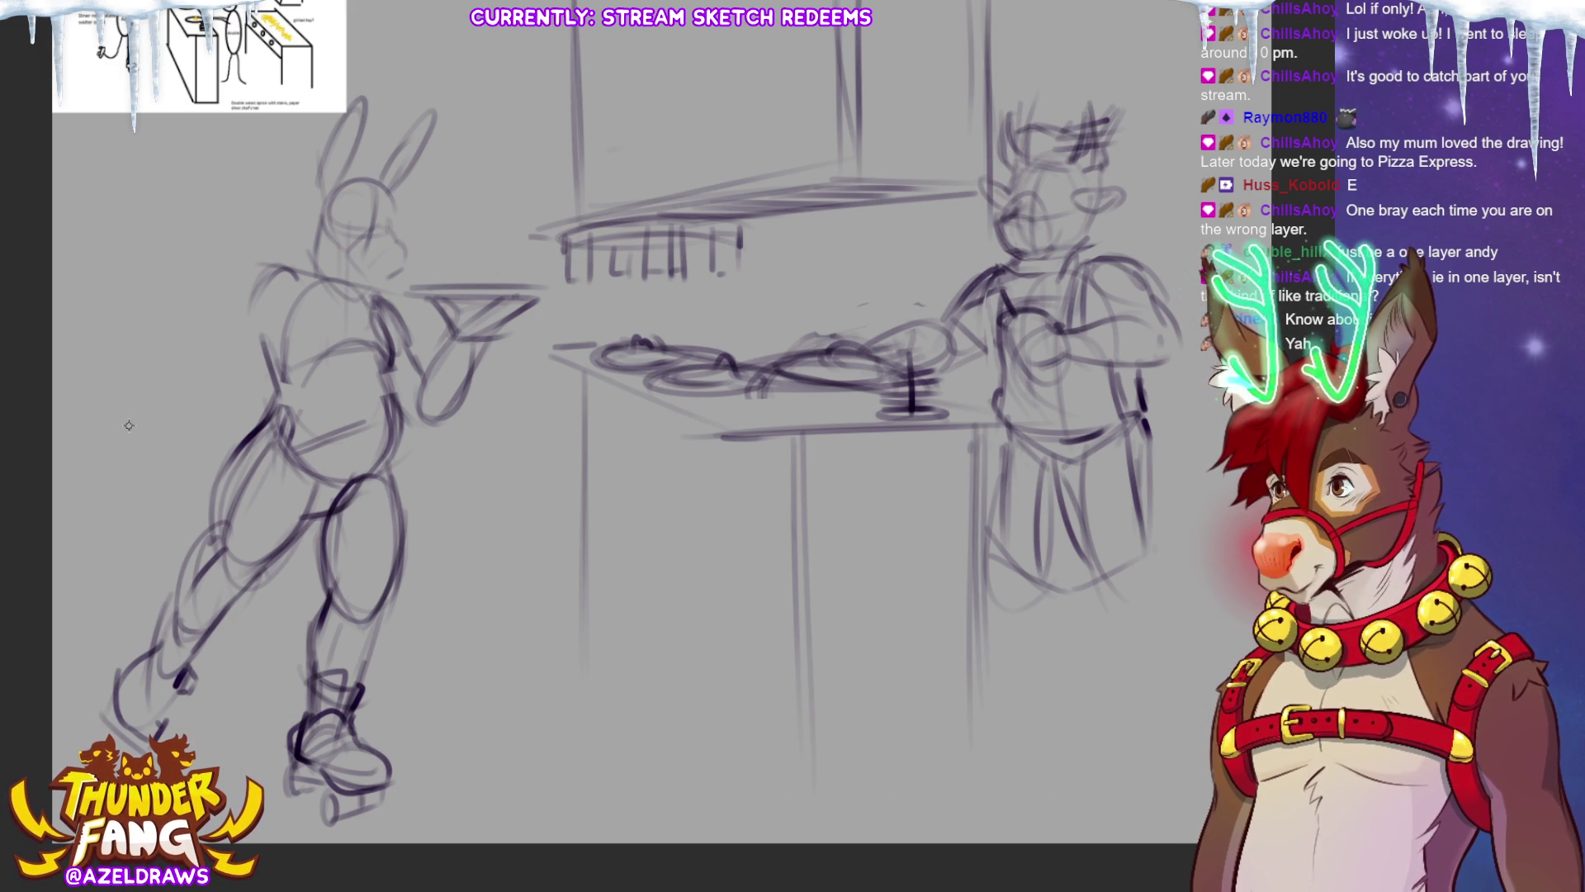
# Draw a long tray ellipse left of the chest with the shoulder and upper arm below.
pyautogui.moveTo(108, 341)
pyautogui.mouseDown()
pyautogui.moveTo(268, 345)
pyautogui.moveTo(112, 355)
pyautogui.mouseUp()
pyautogui.moveTo(298, 318)
pyautogui.mouseDown()
pyautogui.moveTo(104, 354)
pyautogui.moveTo(195, 348)
pyautogui.mouseUp()
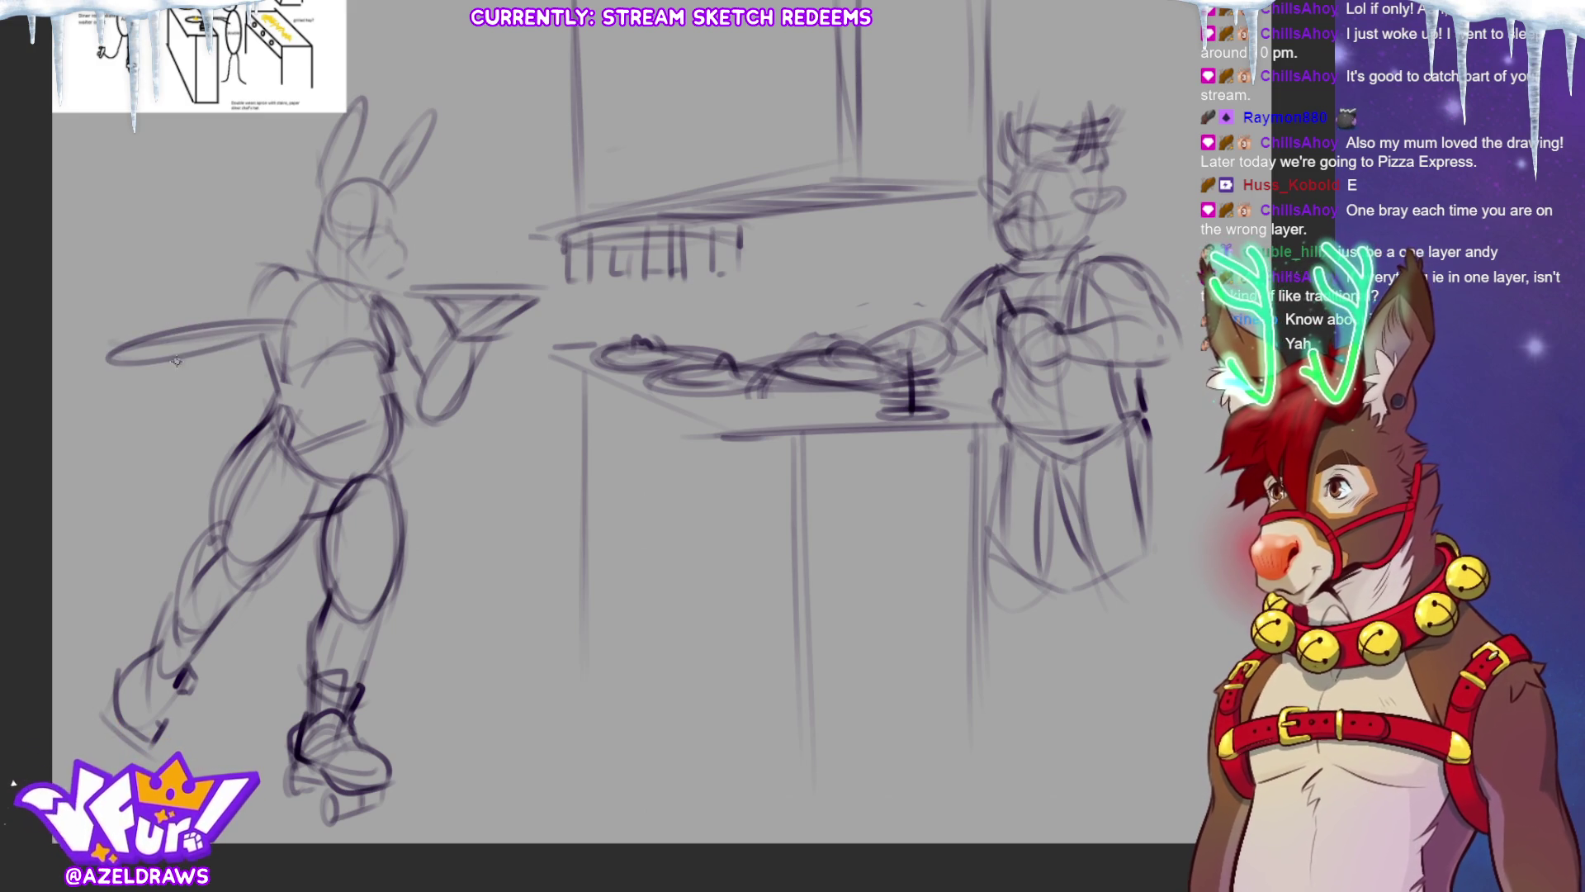
pyautogui.moveTo(165, 362); pyautogui.dragTo(189, 374)
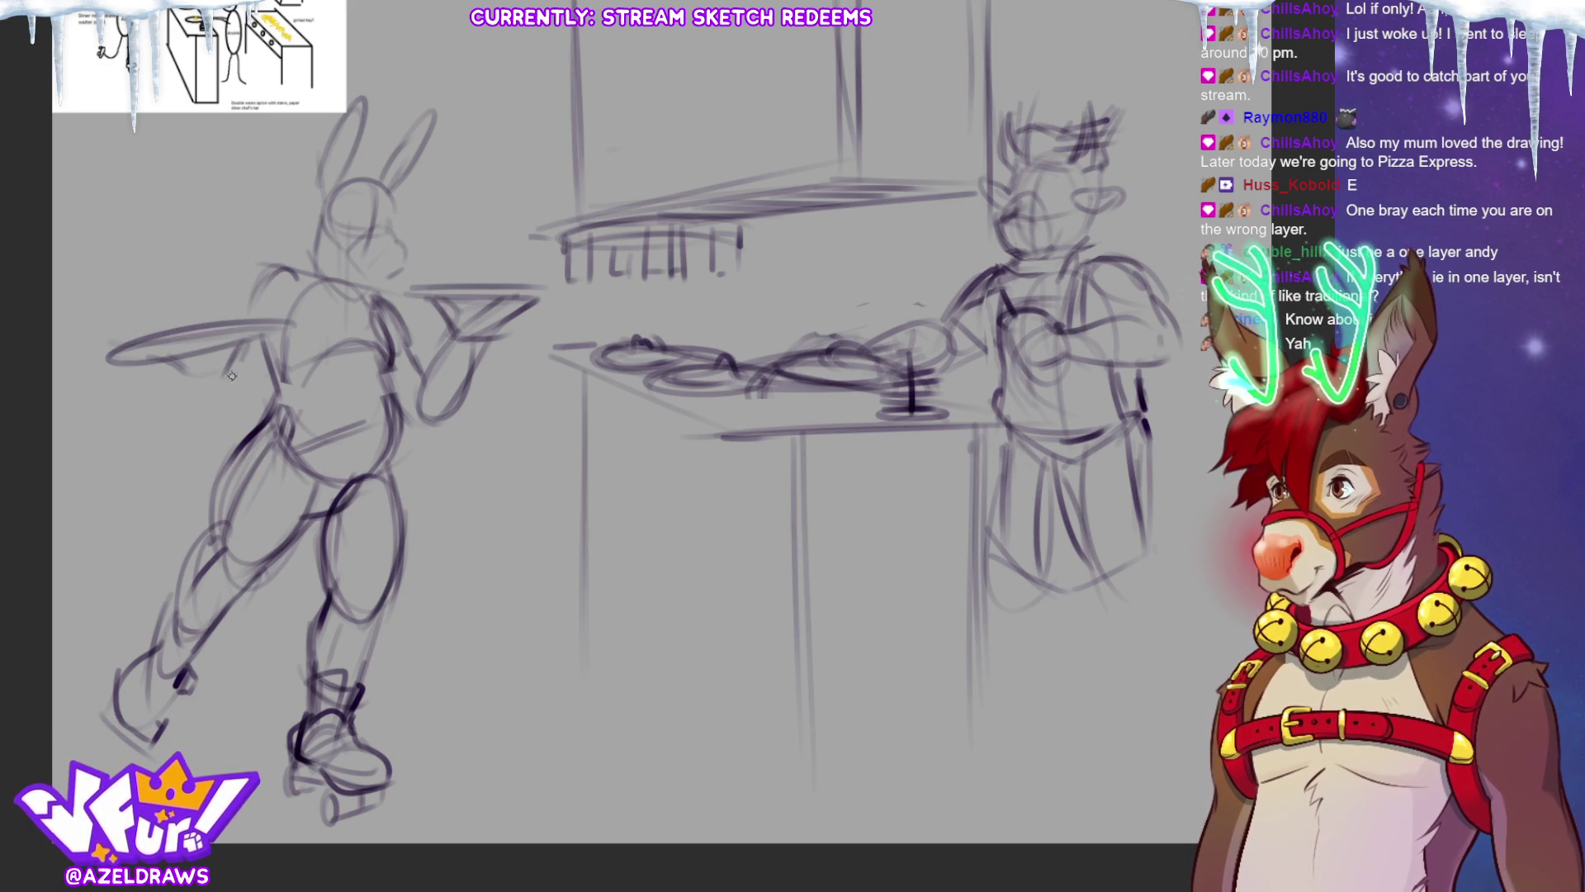
pyautogui.moveTo(188, 365)
pyautogui.mouseDown()
pyautogui.moveTo(237, 361)
pyautogui.moveTo(210, 405)
pyautogui.moveTo(248, 405)
pyautogui.moveTo(216, 355)
pyautogui.moveTo(250, 280)
pyautogui.moveTo(293, 263)
pyautogui.mouseUp()
pyautogui.moveTo(270, 313); pyautogui.dragTo(285, 340)
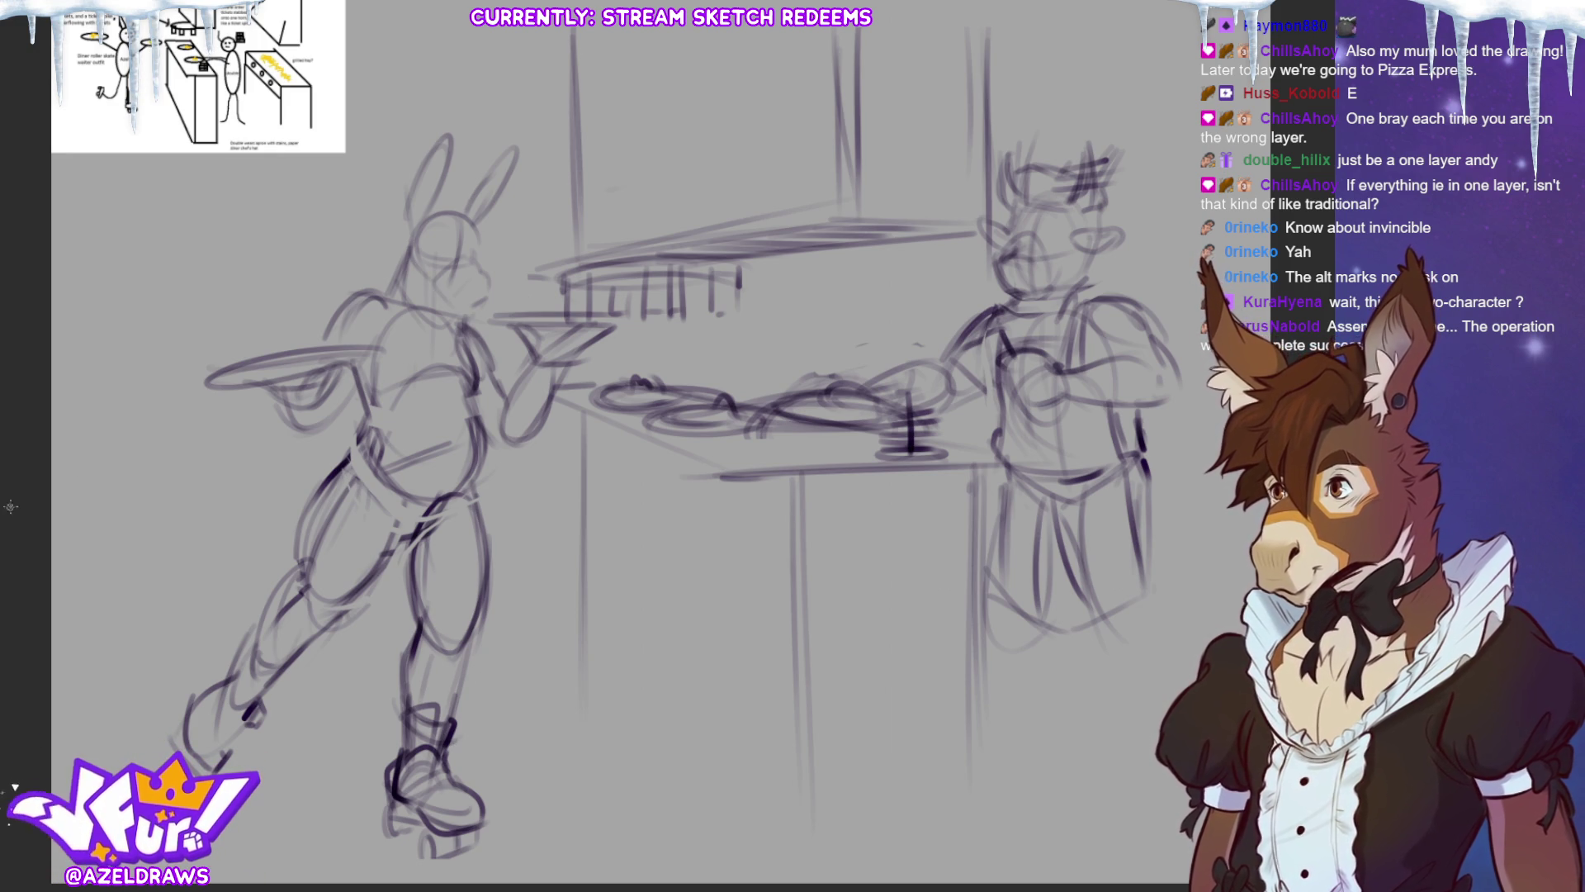
# Lasso the raised leg and rotate it slightly clockwise.
pyautogui.moveTo(376, 487)
pyautogui.mouseDown()
pyautogui.moveTo(345, 446)
pyautogui.moveTo(144, 759)
pyautogui.moveTo(504, 840)
pyautogui.moveTo(512, 459)
pyautogui.moveTo(388, 469)
pyautogui.moveTo(353, 431)
pyautogui.mouseUp()
pyautogui.click(413, 857)
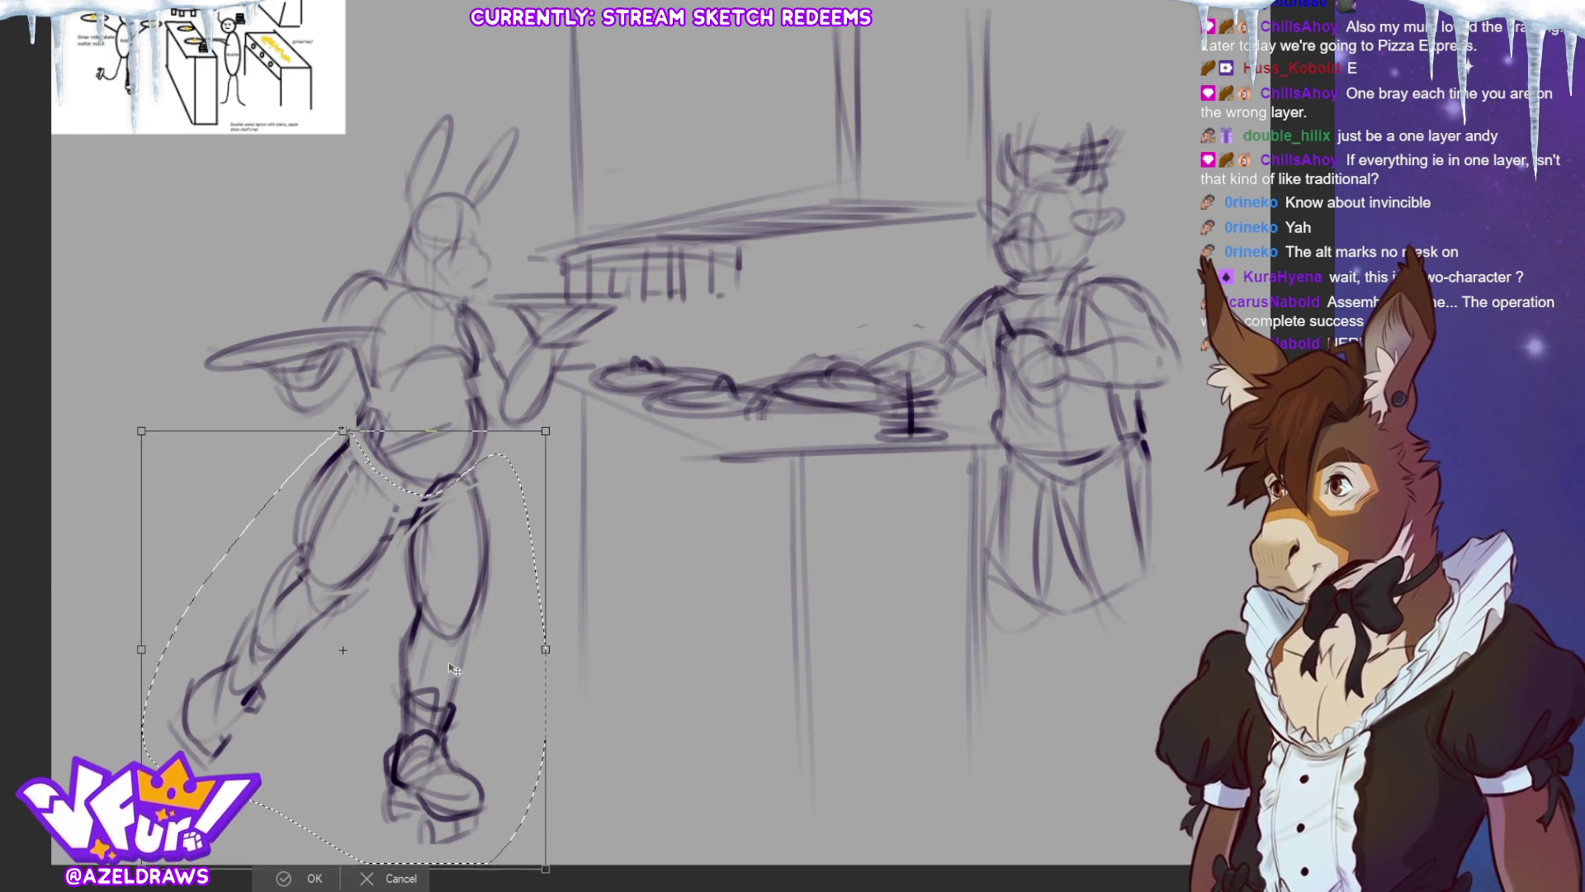
pyautogui.press('Return')
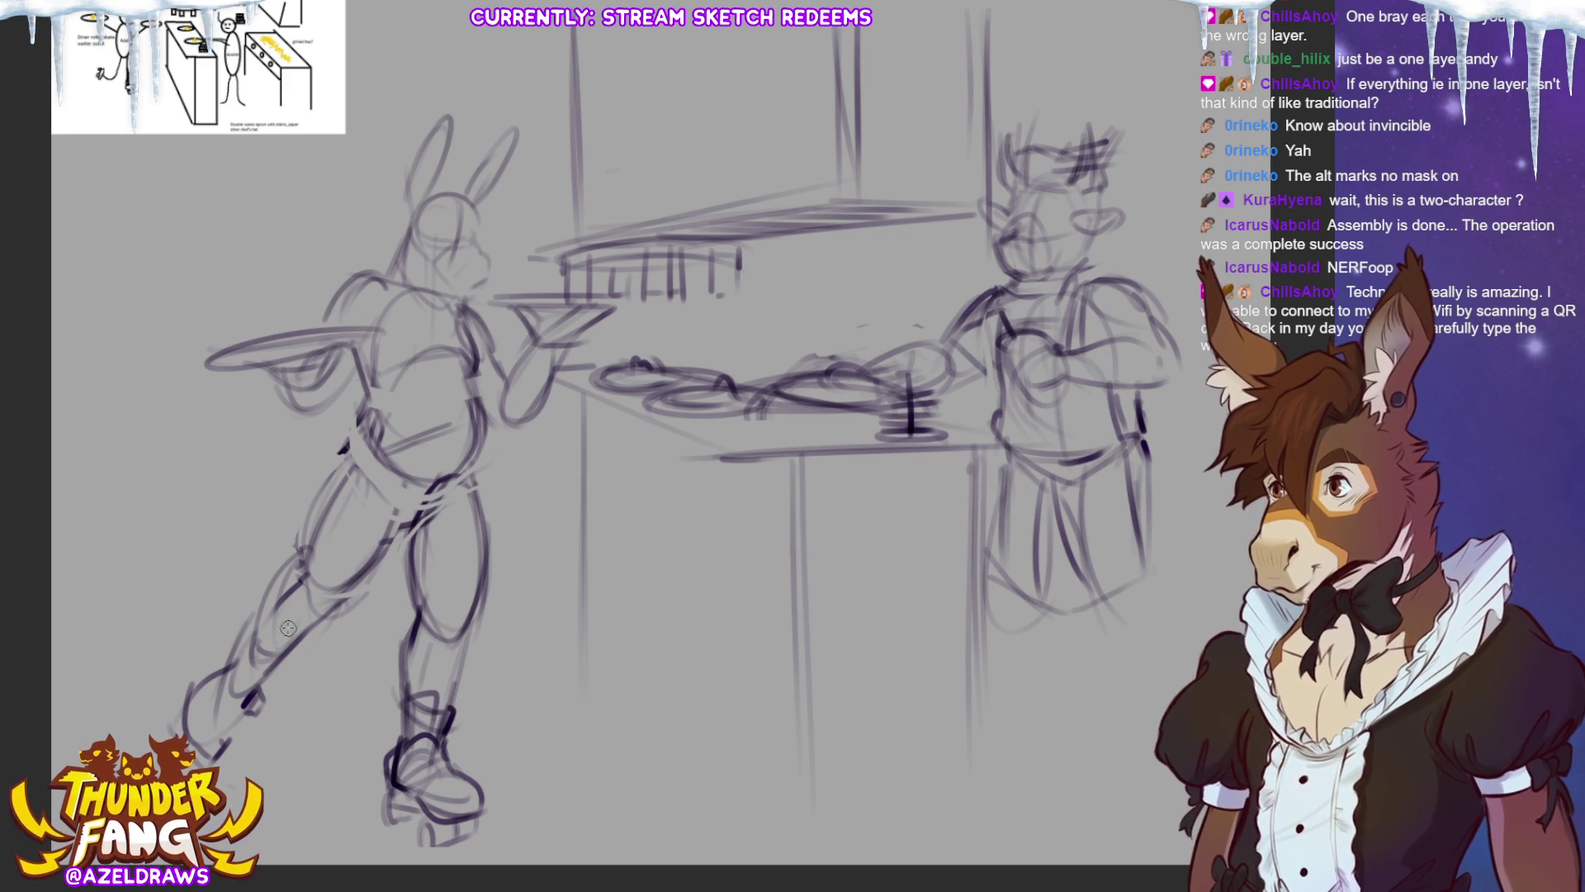
pyautogui.moveTo(362, 603)
pyautogui.mouseDown()
pyautogui.moveTo(367, 584)
pyautogui.moveTo(306, 545)
pyautogui.moveTo(342, 670)
pyautogui.moveTo(362, 598)
pyautogui.mouseUp()
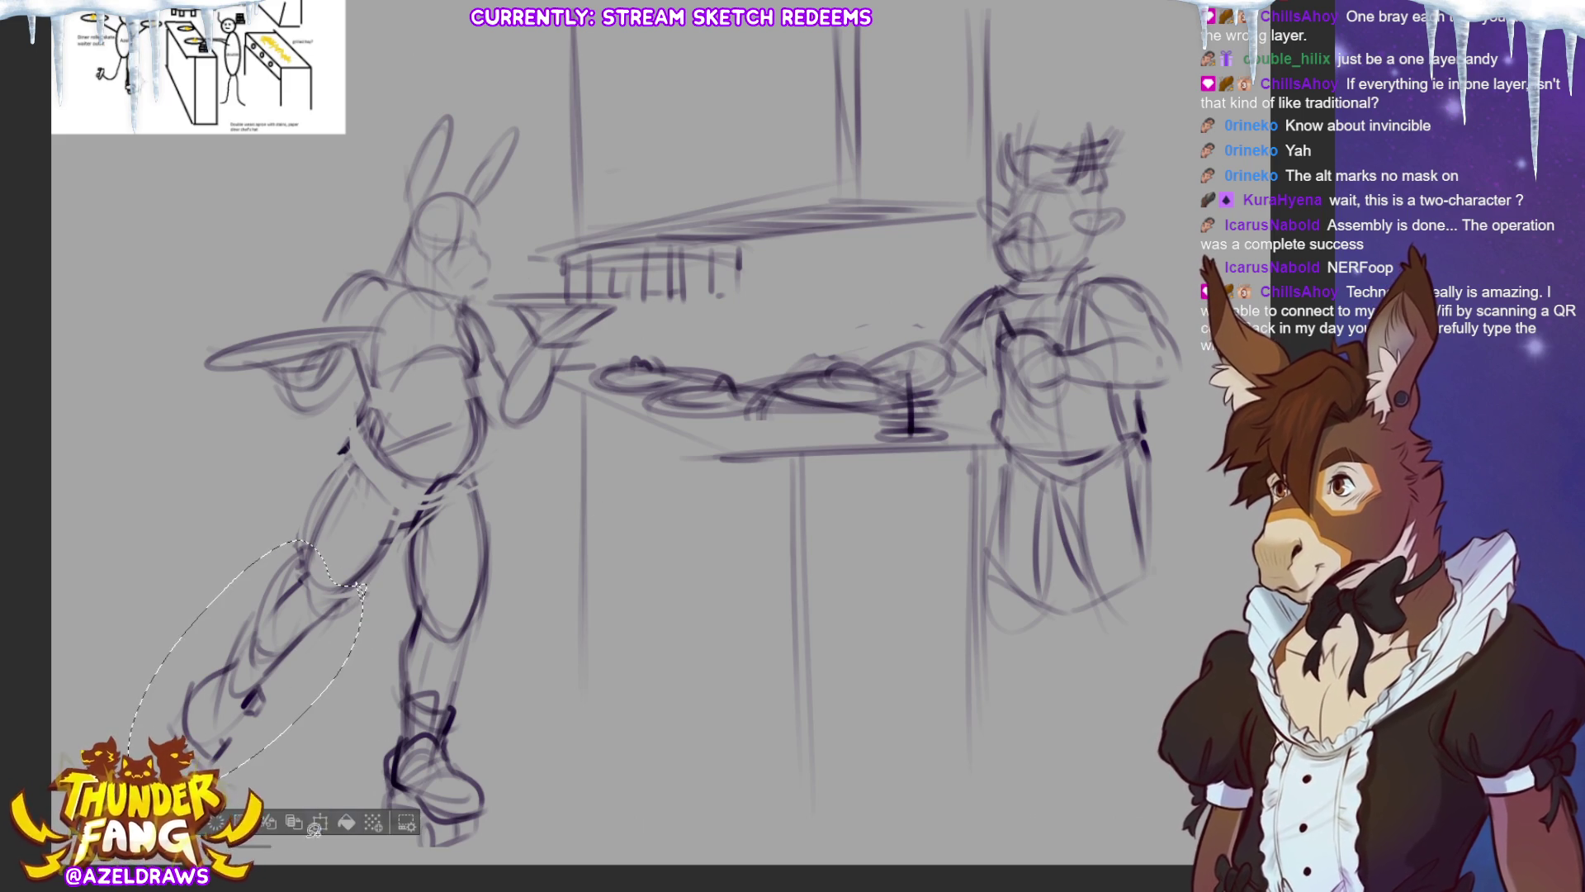
pyautogui.hotkey('ctrl', 't')
pyautogui.moveTo(266, 670); pyautogui.dragTo(263, 664)
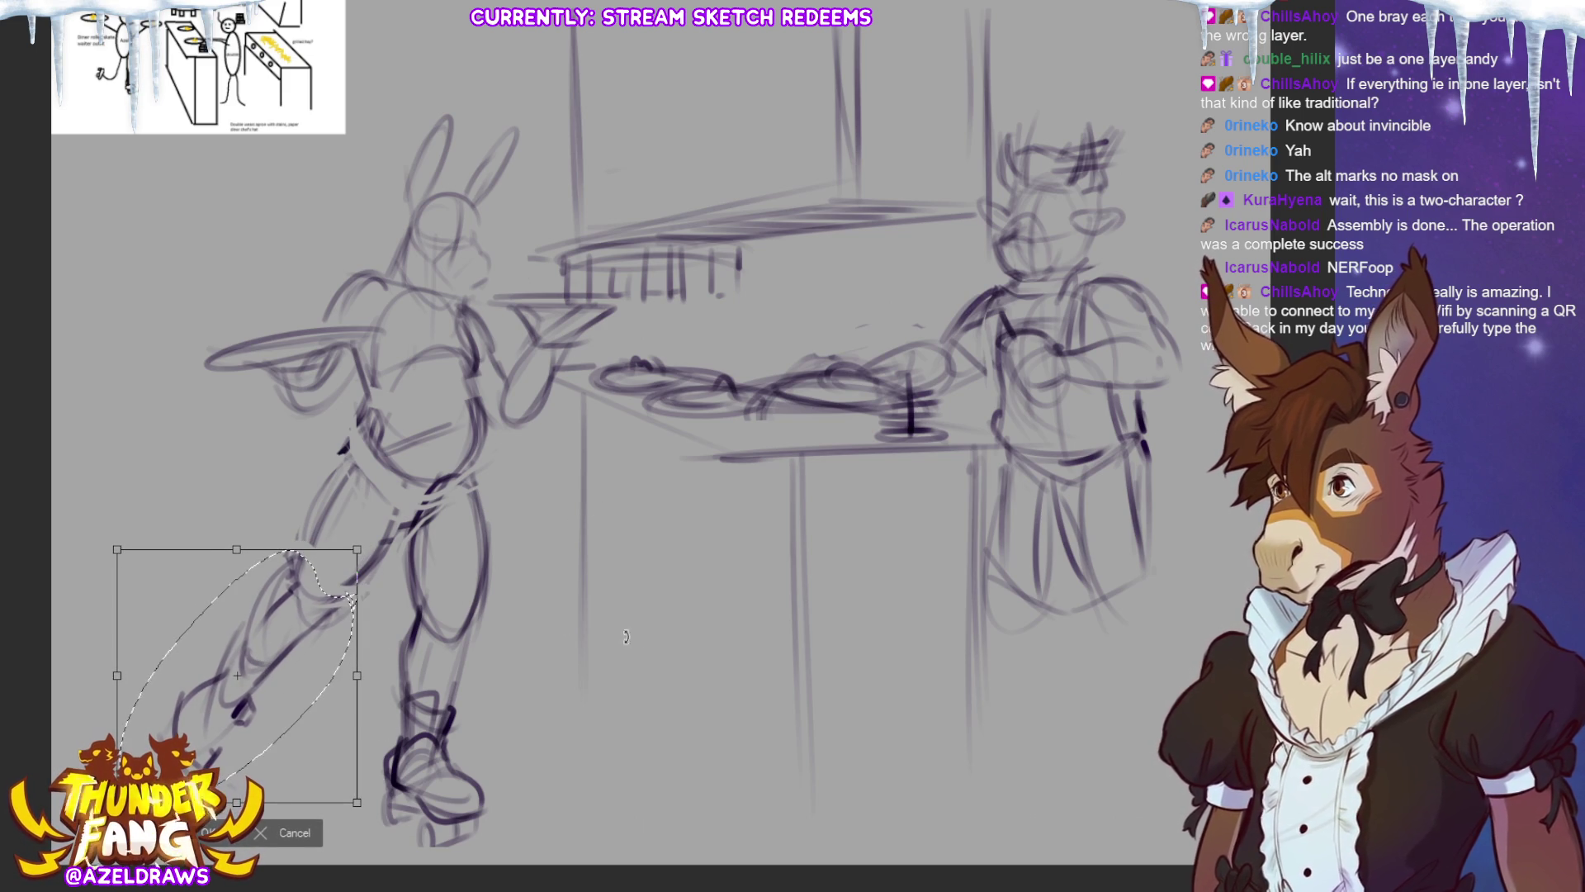
pyautogui.moveTo(487, 652); pyautogui.dragTo(486, 682)
pyautogui.press('Return')
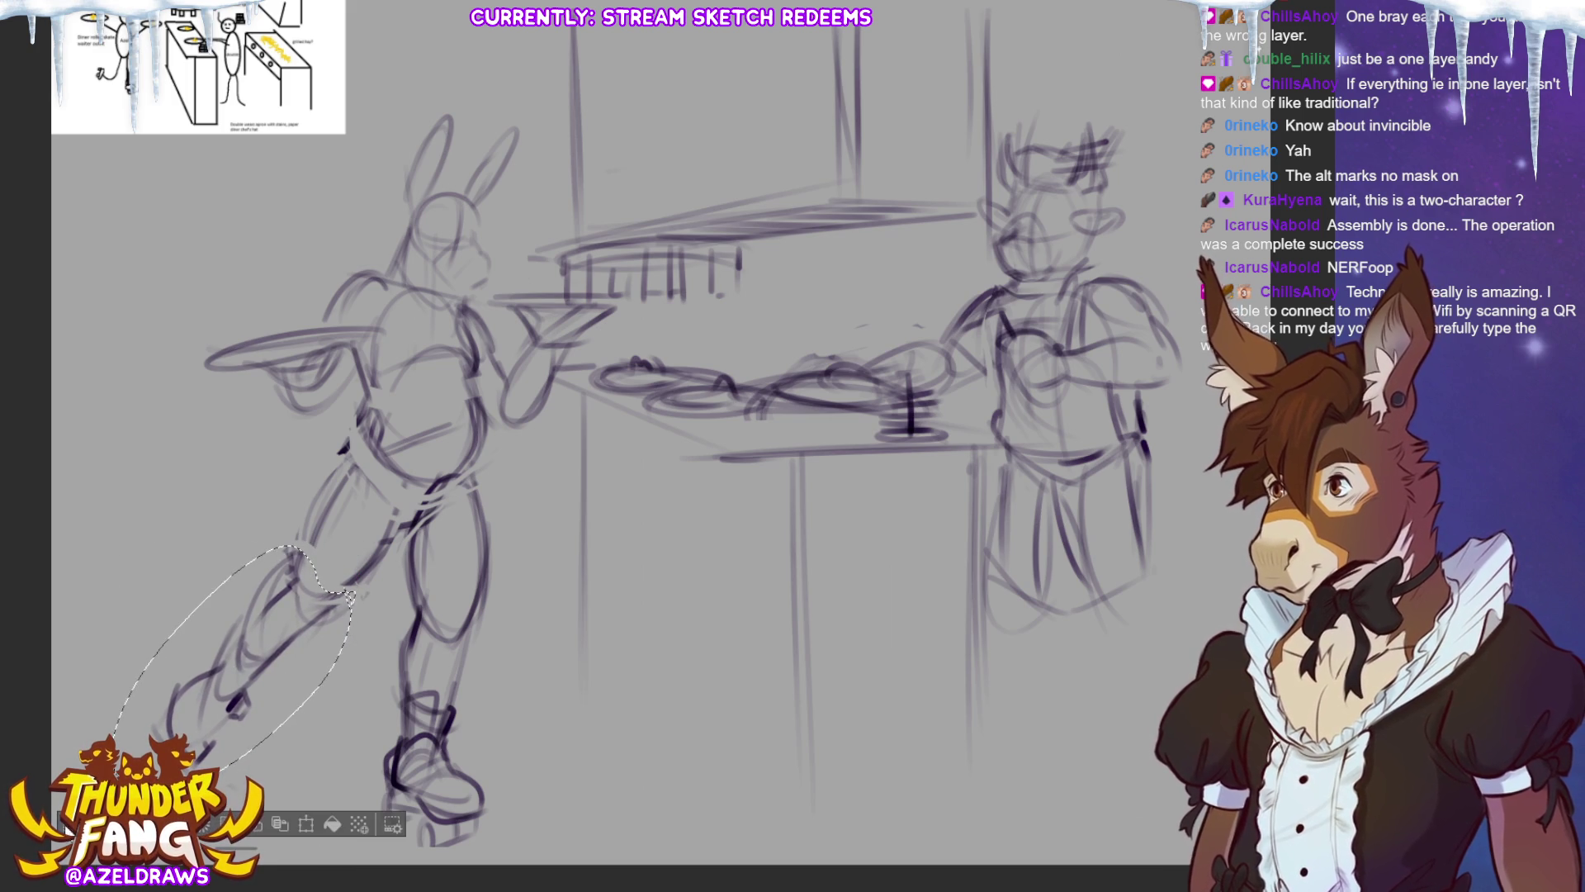
# Redraw the leg front, hip and upper thigh contours to fit the rotated leg.
pyautogui.moveTo(353, 443)
pyautogui.mouseDown()
pyautogui.moveTo(299, 514)
pyautogui.moveTo(299, 590)
pyautogui.mouseUp()
pyautogui.moveTo(402, 532)
pyautogui.mouseDown()
pyautogui.moveTo(346, 594)
pyautogui.moveTo(371, 565)
pyautogui.mouseUp()
pyautogui.moveTo(451, 494); pyautogui.dragTo(417, 523)
pyautogui.moveTo(486, 411); pyautogui.dragTo(475, 456)
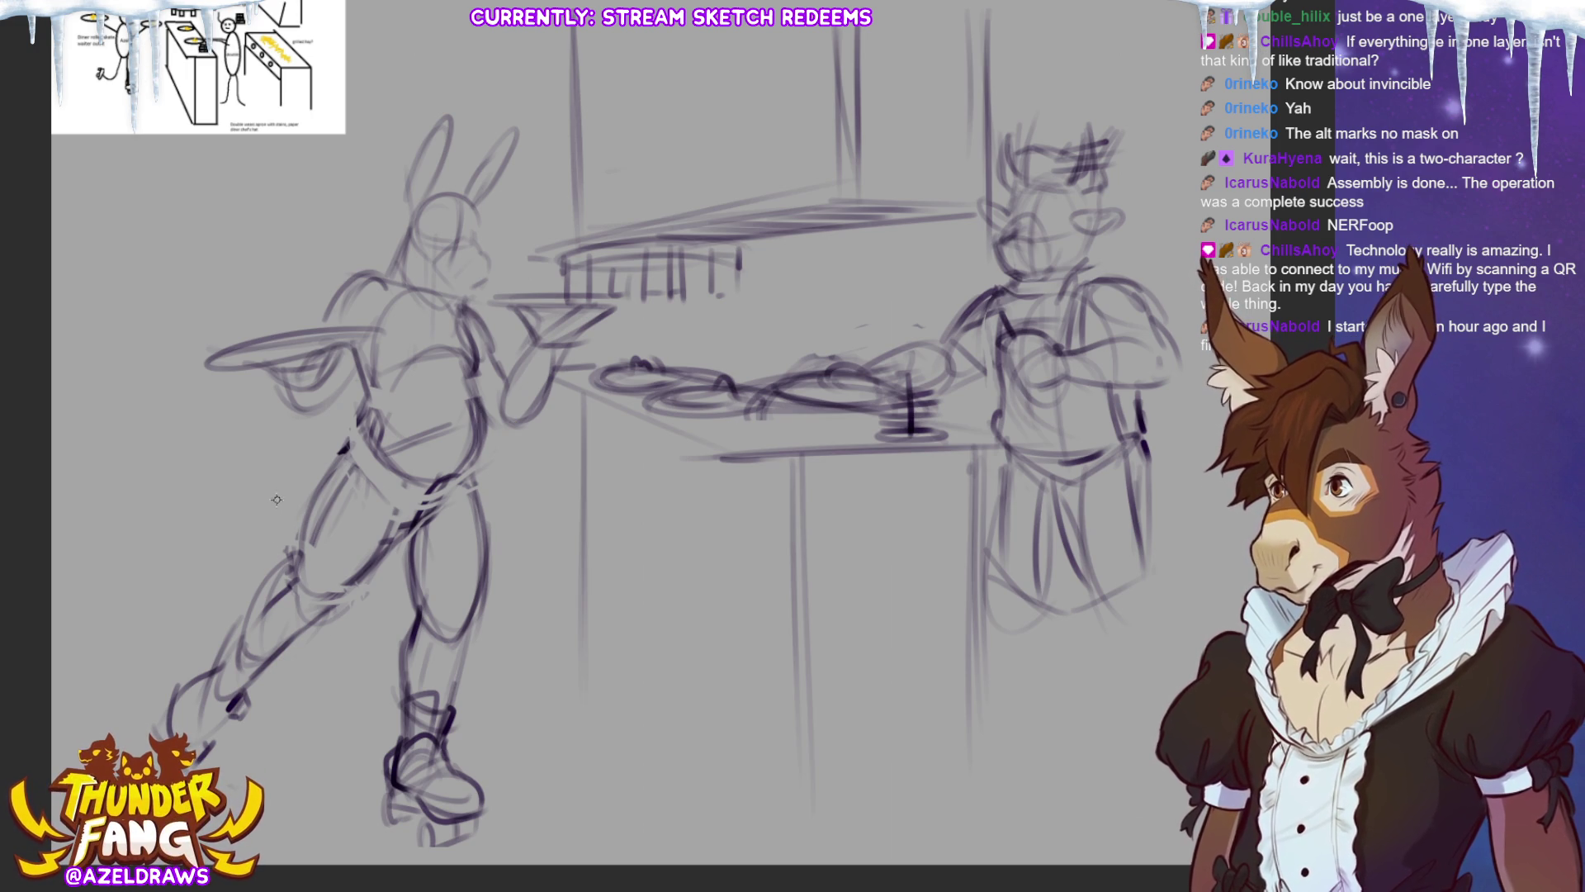
# Sketch the skirt around the hips and waistline, plus the inner thigh line.
pyautogui.moveTo(292, 505)
pyautogui.mouseDown()
pyautogui.moveTo(396, 574)
pyautogui.moveTo(476, 540)
pyautogui.mouseUp()
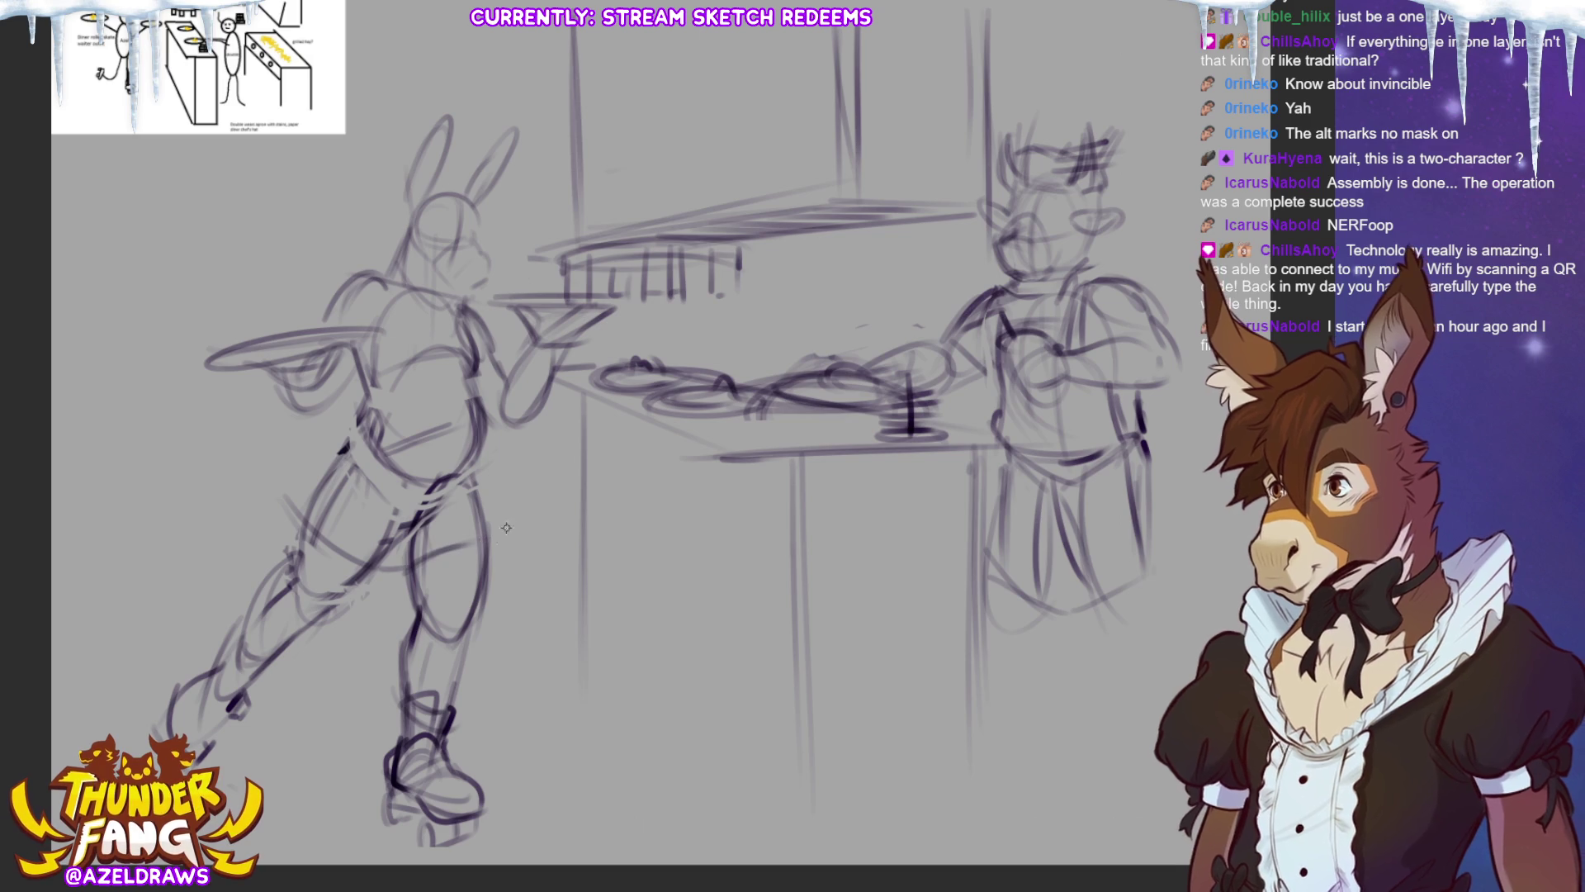
pyautogui.moveTo(475, 477); pyautogui.dragTo(502, 549)
pyautogui.moveTo(322, 471); pyautogui.dragTo(285, 504)
pyautogui.moveTo(346, 437)
pyautogui.mouseDown()
pyautogui.moveTo(277, 494)
pyautogui.moveTo(327, 451)
pyautogui.moveTo(265, 478)
pyautogui.moveTo(290, 509)
pyautogui.mouseUp()
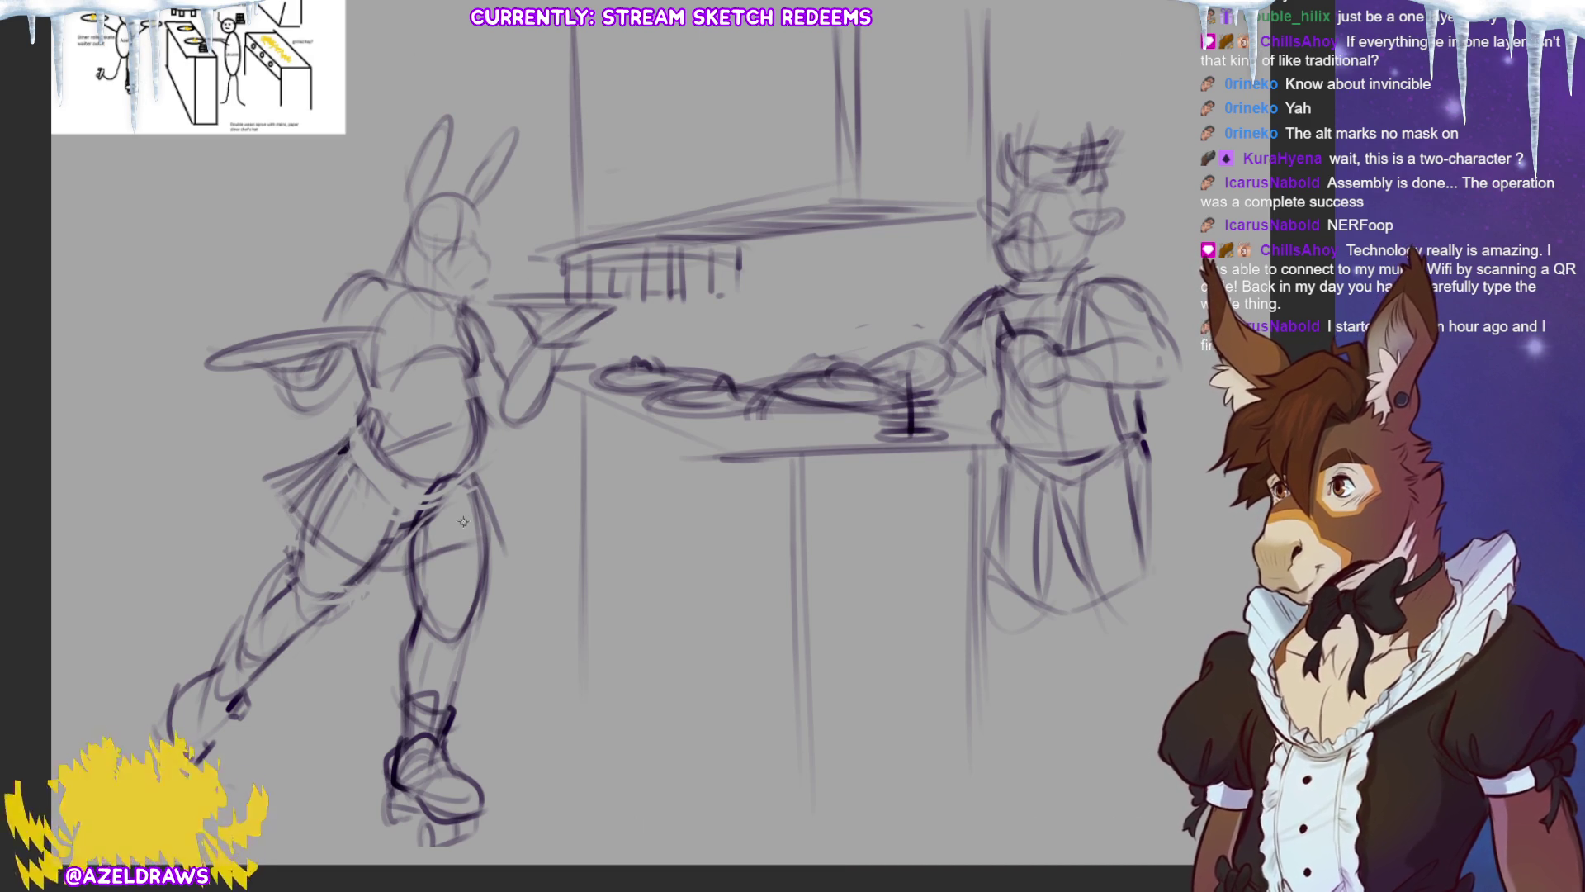
pyautogui.moveTo(430, 499); pyautogui.dragTo(409, 576)
pyautogui.moveTo(373, 461)
pyautogui.mouseDown()
pyautogui.moveTo(397, 479)
pyautogui.moveTo(477, 461)
pyautogui.mouseUp()
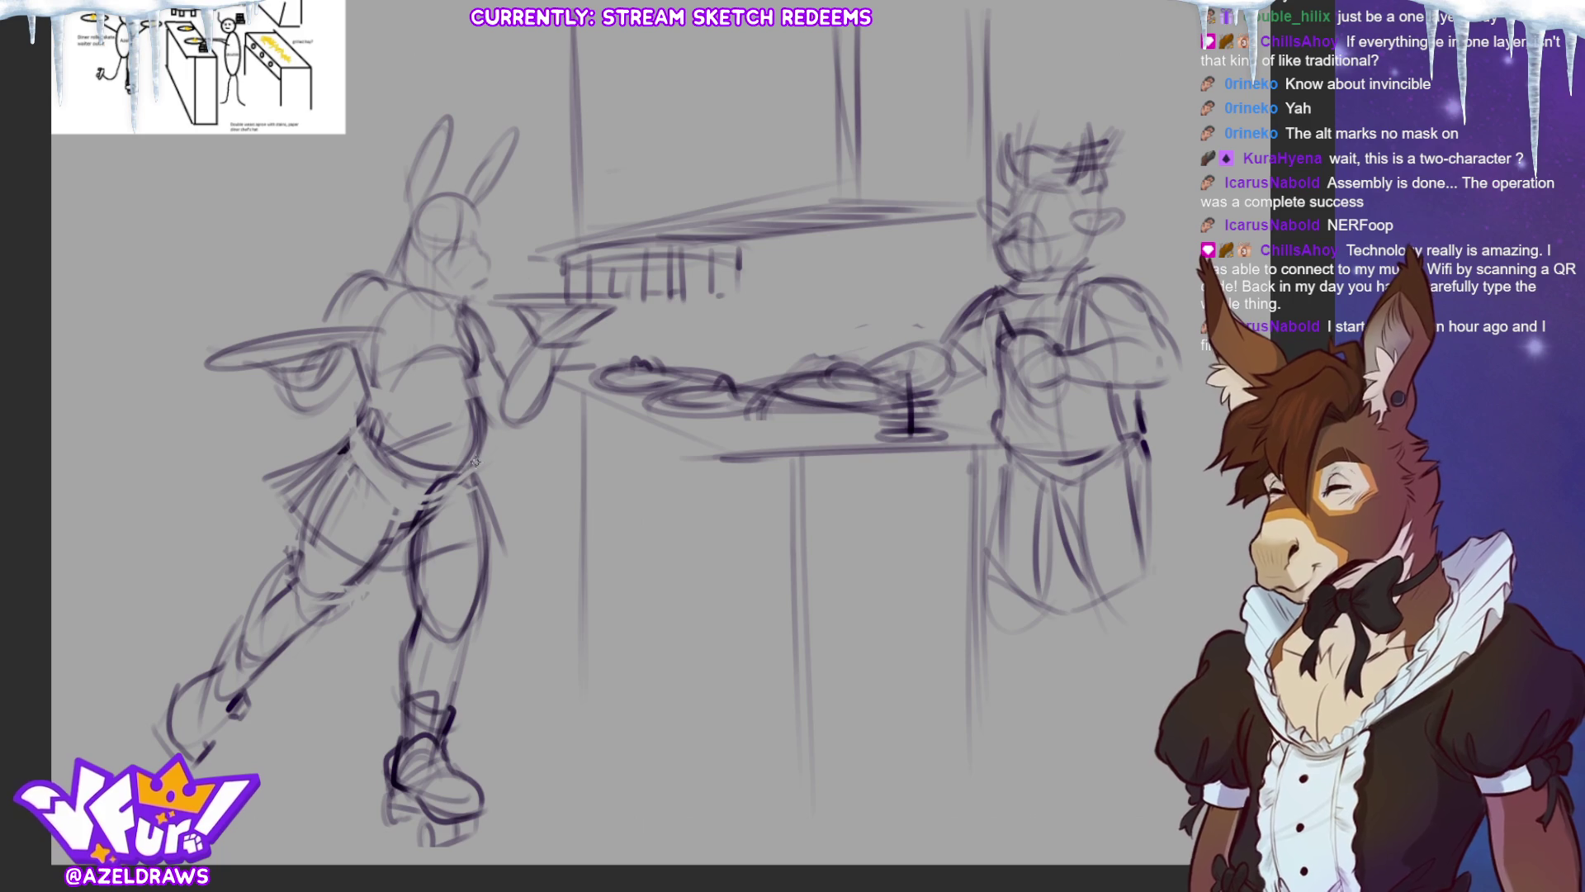
pyautogui.moveTo(368, 456)
pyautogui.mouseDown()
pyautogui.moveTo(360, 483)
pyautogui.moveTo(393, 532)
pyautogui.mouseUp()
pyautogui.moveTo(464, 477); pyautogui.dragTo(438, 524)
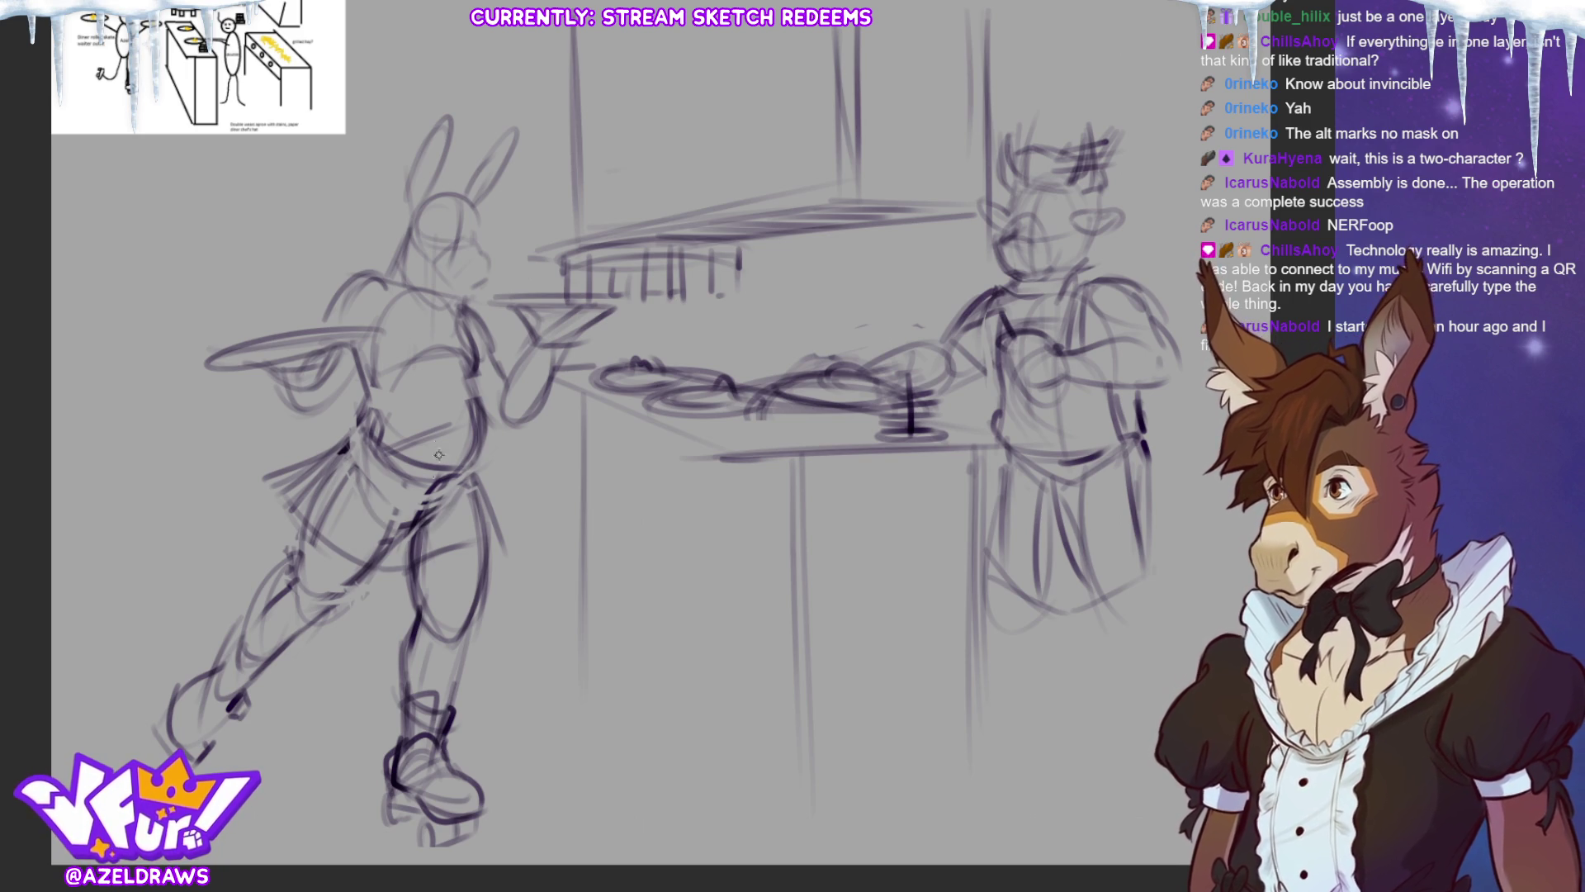
# Outline the torso side, refine the neck and chest, and darken the skirt.
pyautogui.moveTo(476, 378); pyautogui.dragTo(464, 458)
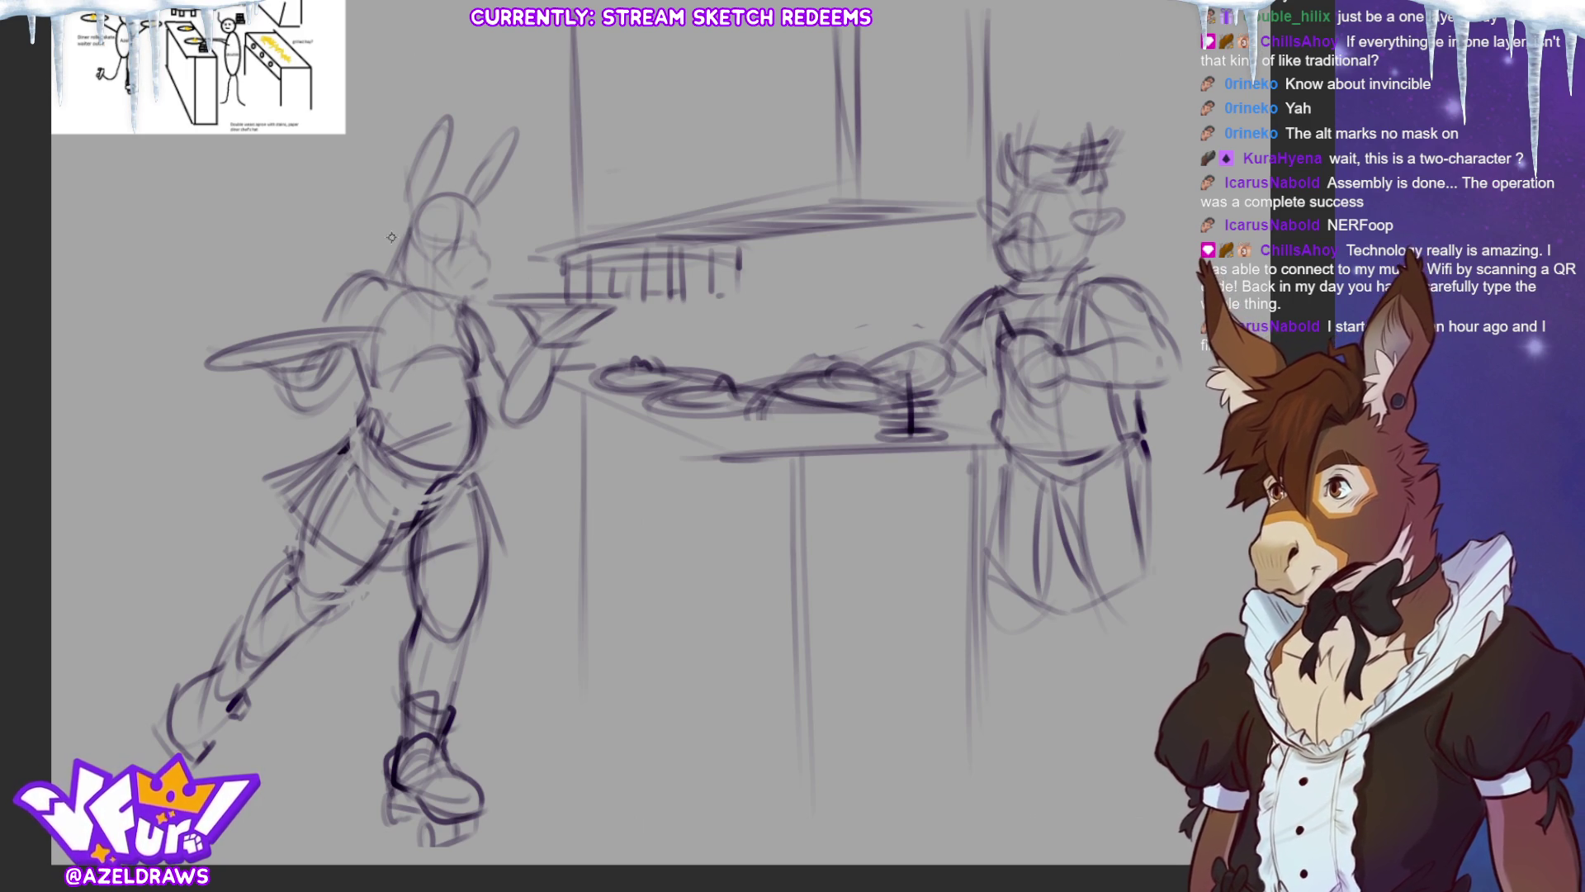
pyautogui.moveTo(395, 257); pyautogui.dragTo(448, 357)
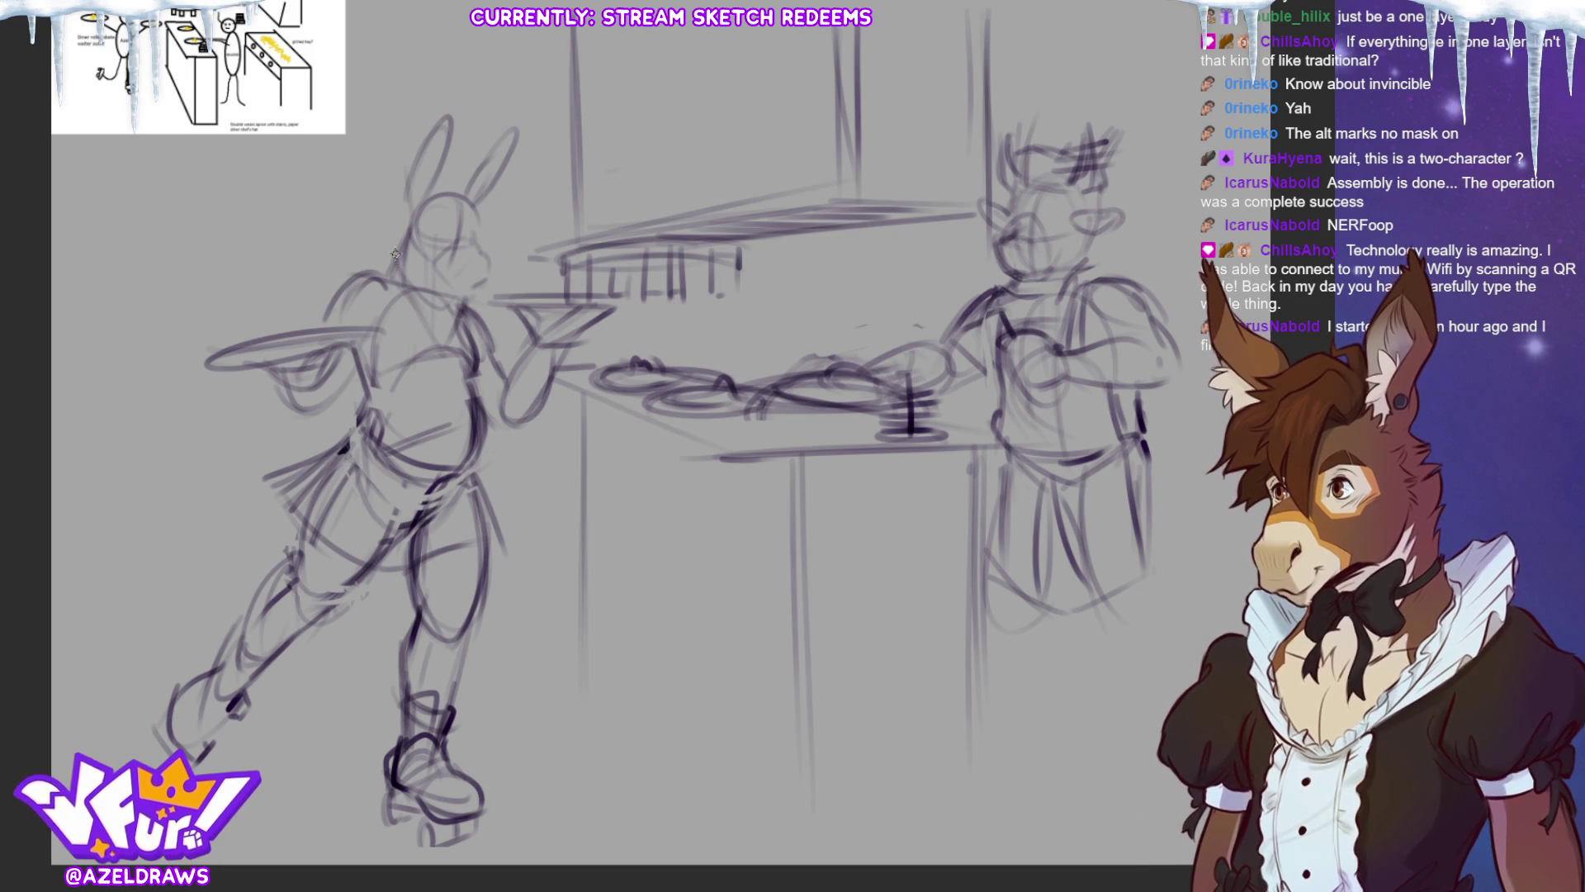
pyautogui.moveTo(383, 262)
pyautogui.mouseDown()
pyautogui.moveTo(445, 370)
pyautogui.moveTo(473, 300)
pyautogui.moveTo(475, 322)
pyautogui.moveTo(405, 339)
pyautogui.moveTo(435, 416)
pyautogui.mouseUp()
pyautogui.moveTo(348, 443)
pyautogui.mouseDown()
pyautogui.moveTo(463, 536)
pyautogui.moveTo(460, 477)
pyautogui.mouseUp()
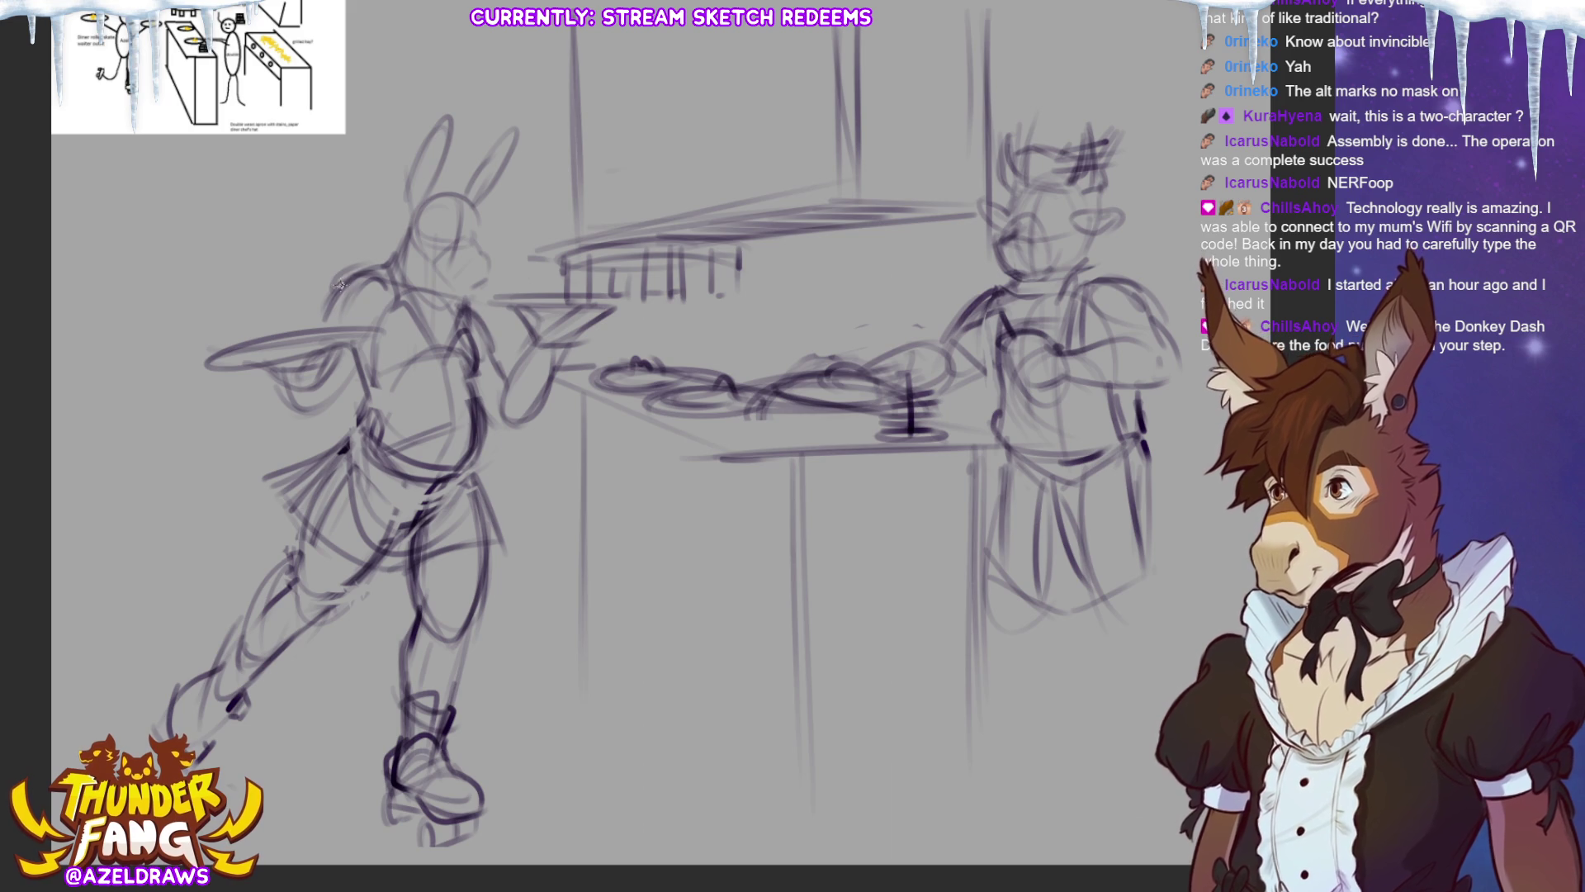
# Redraw the bunny's shoulder, upper arm and tray-holding arm.
pyautogui.moveTo(332, 304)
pyautogui.mouseDown()
pyautogui.moveTo(384, 258)
pyautogui.moveTo(362, 335)
pyautogui.mouseUp()
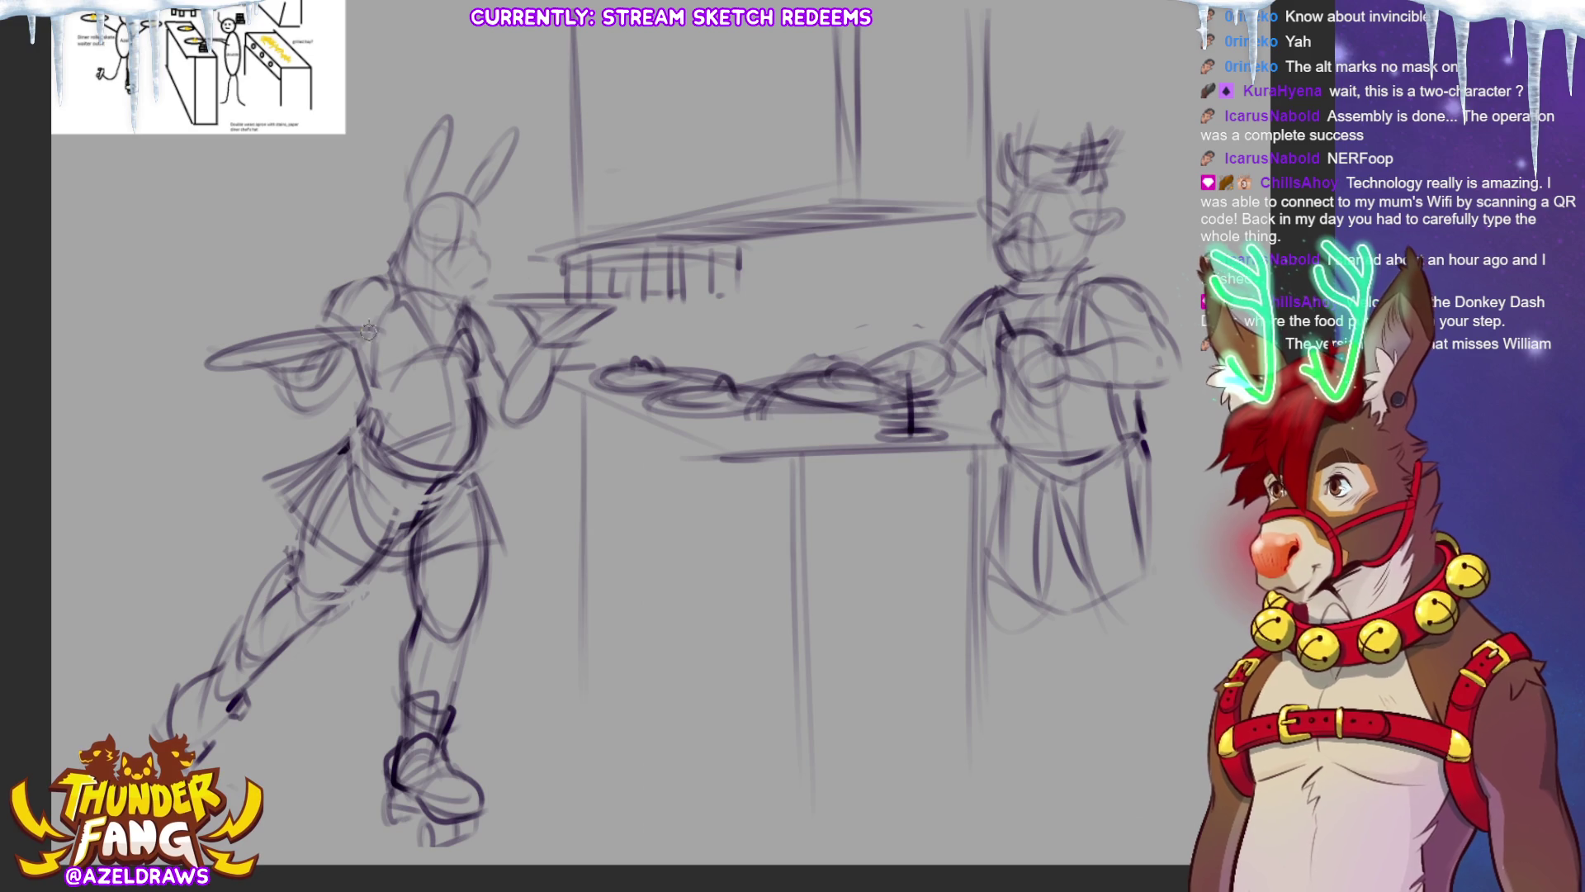
pyautogui.moveTo(326, 297)
pyautogui.mouseDown()
pyautogui.moveTo(394, 277)
pyautogui.moveTo(423, 351)
pyautogui.mouseUp()
pyautogui.moveTo(277, 387)
pyautogui.mouseDown()
pyautogui.moveTo(345, 413)
pyautogui.moveTo(365, 367)
pyautogui.mouseUp()
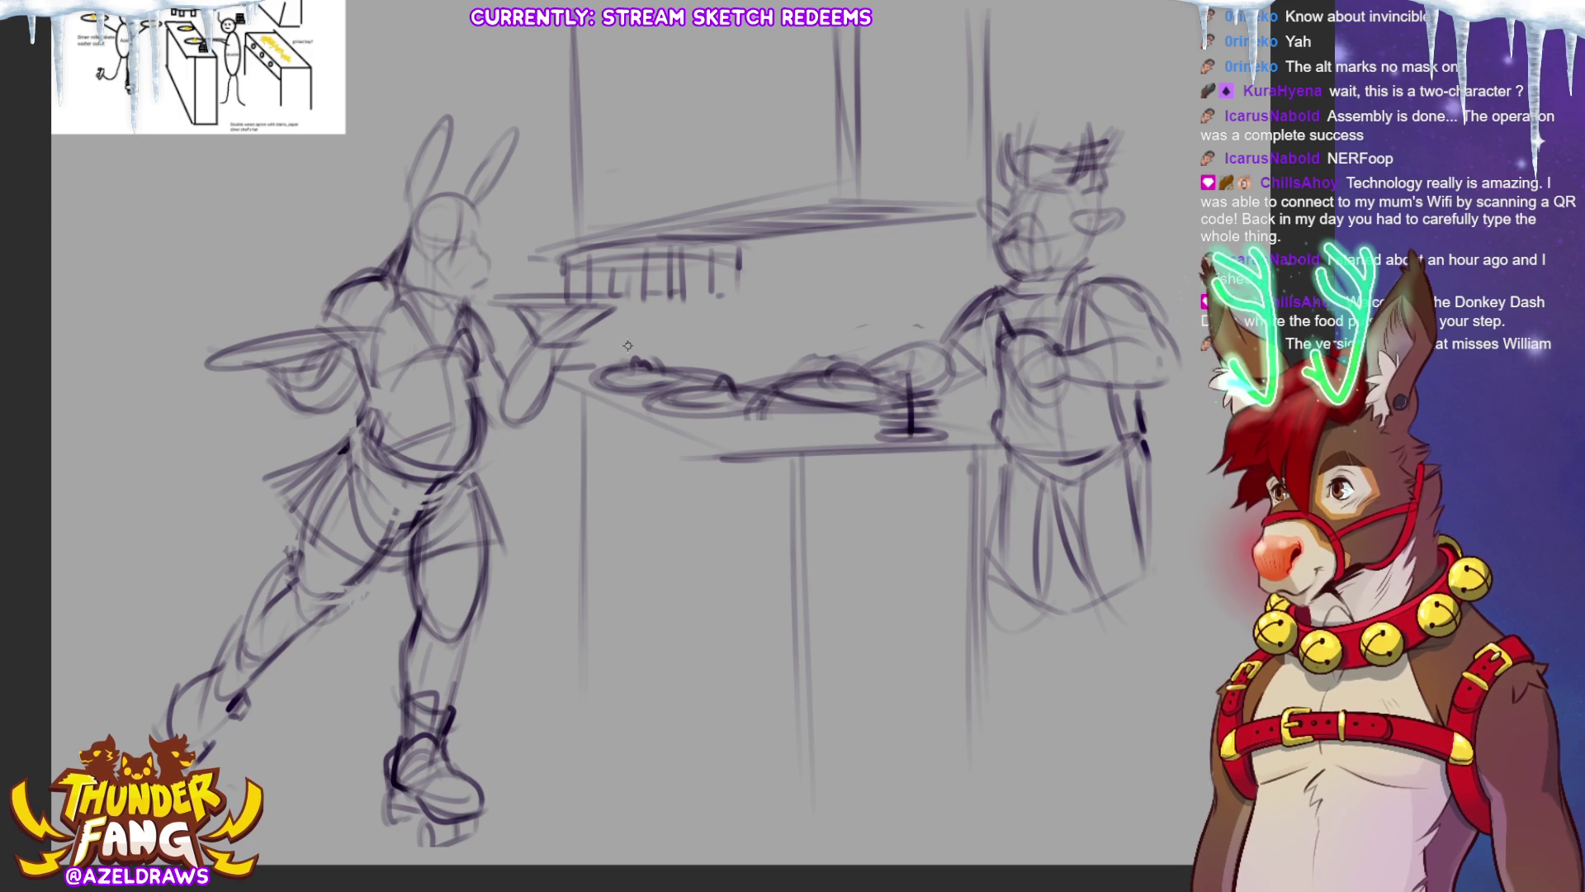
# Draw a curving tail left of the hip and a belt across the waist.
pyautogui.moveTo(371, 452)
pyautogui.mouseDown()
pyautogui.moveTo(240, 529)
pyautogui.moveTo(226, 459)
pyautogui.moveTo(192, 499)
pyautogui.mouseUp()
pyautogui.moveTo(254, 440); pyautogui.dragTo(236, 469)
pyautogui.moveTo(222, 485); pyautogui.dragTo(199, 500)
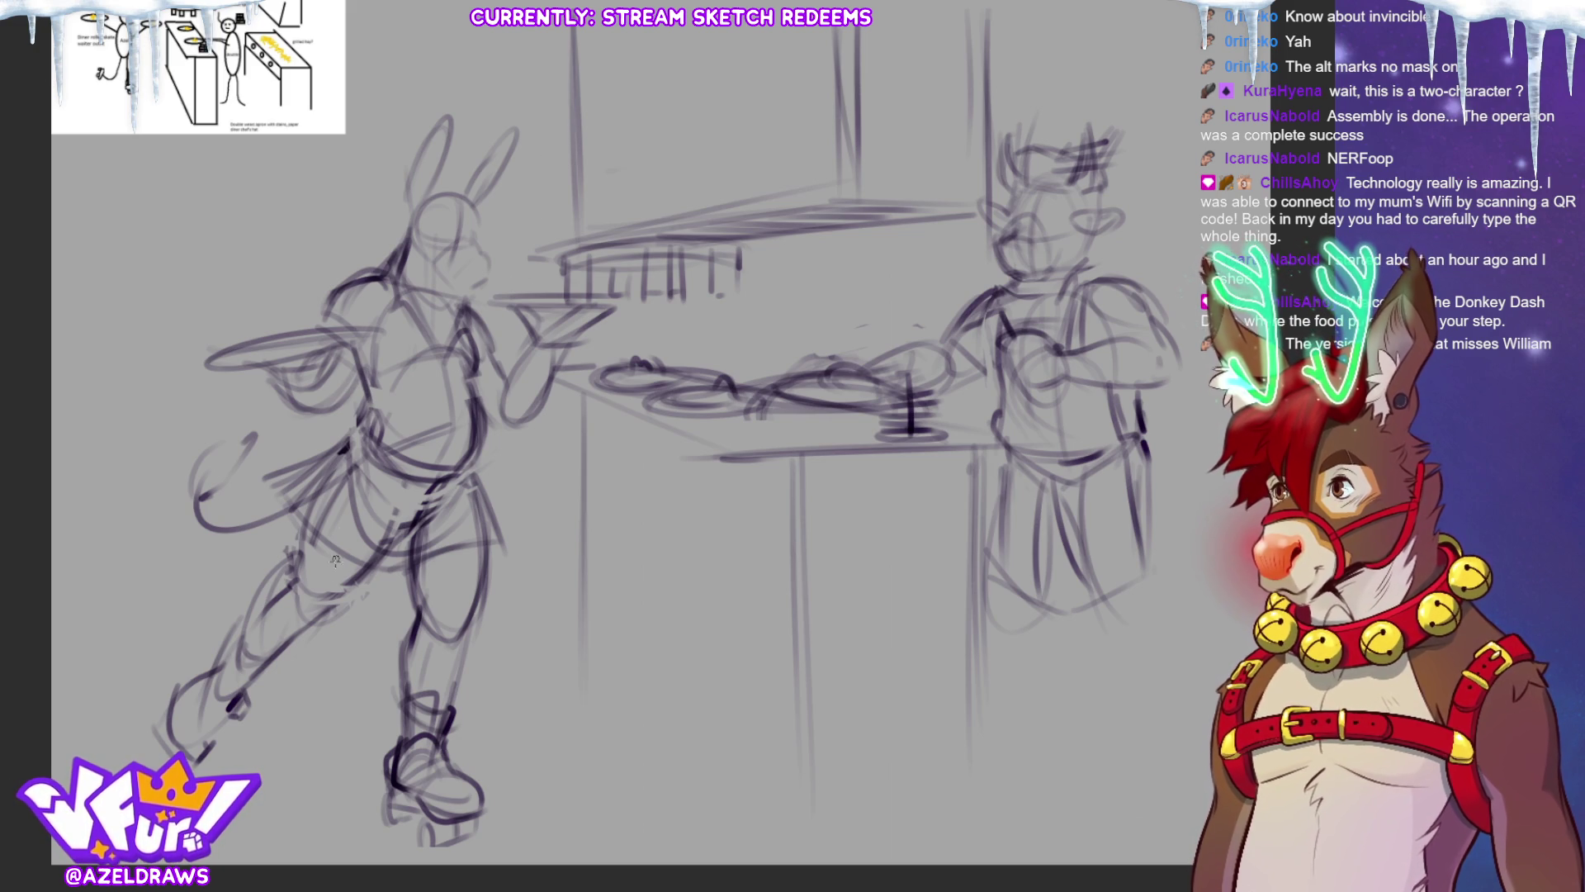
pyautogui.moveTo(371, 436); pyautogui.dragTo(463, 454)
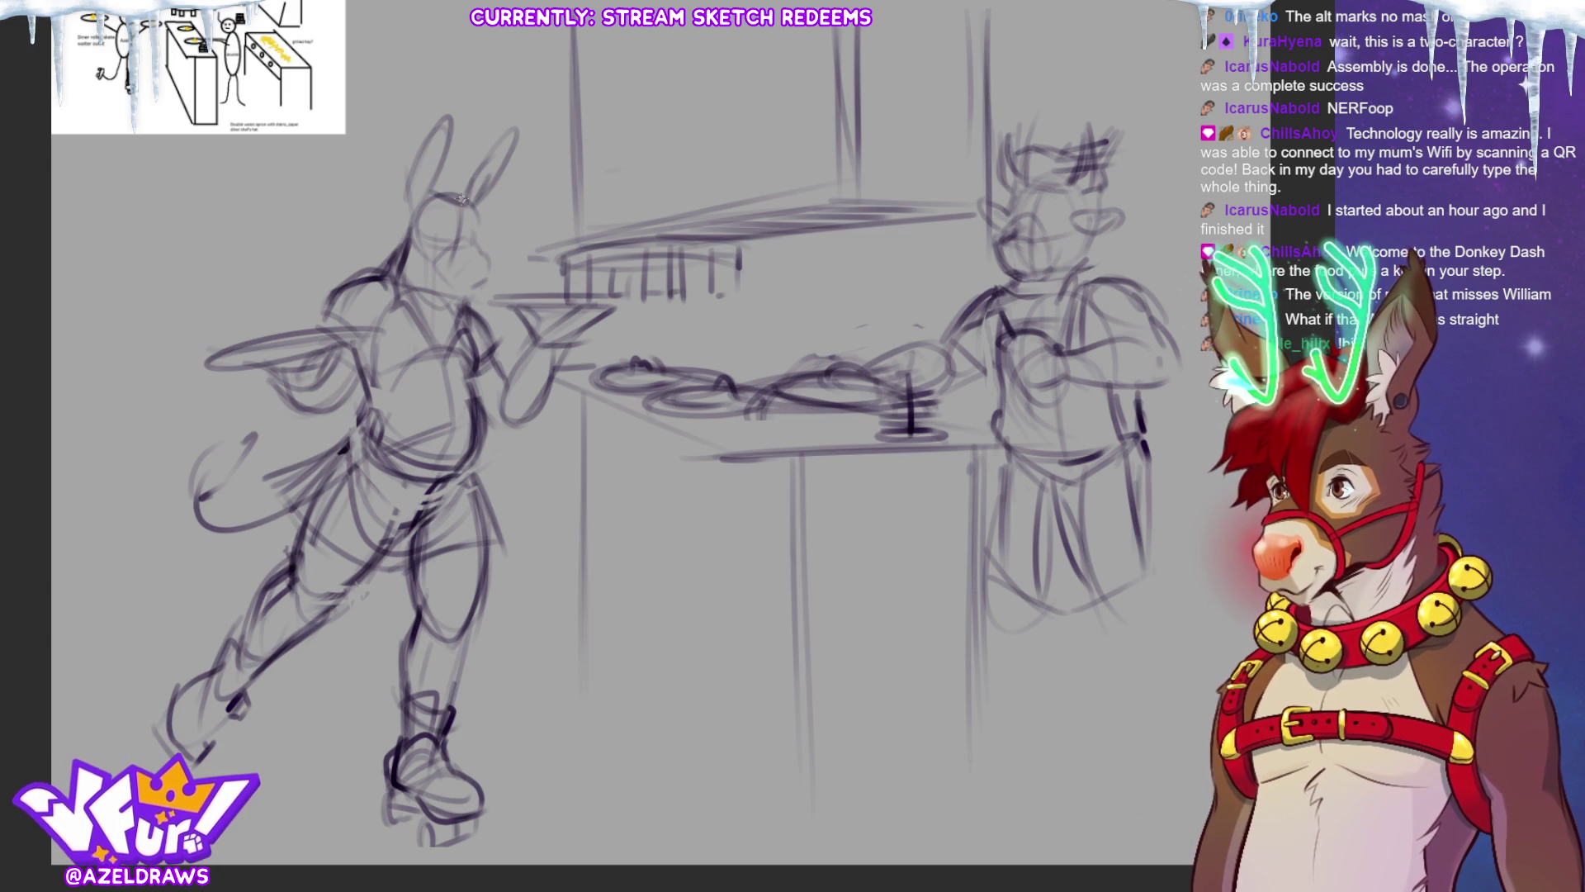
# Draw a cap brim and eye on the bunny's head, darkening the waist and thigh.
pyautogui.moveTo(400, 188); pyautogui.dragTo(474, 165)
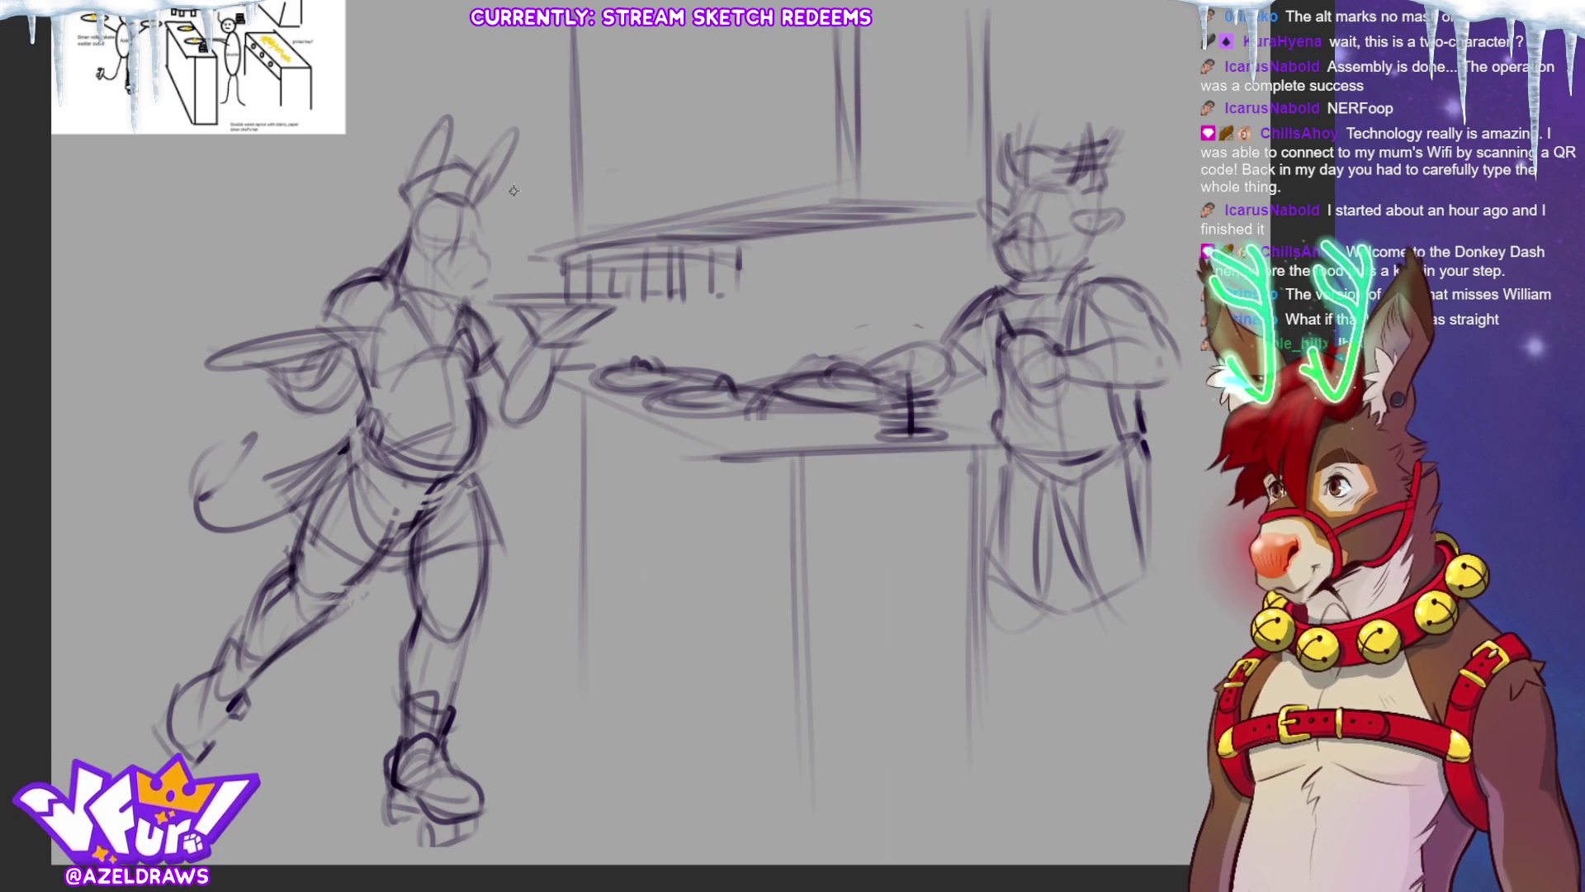
pyautogui.moveTo(394, 263); pyautogui.dragTo(407, 204)
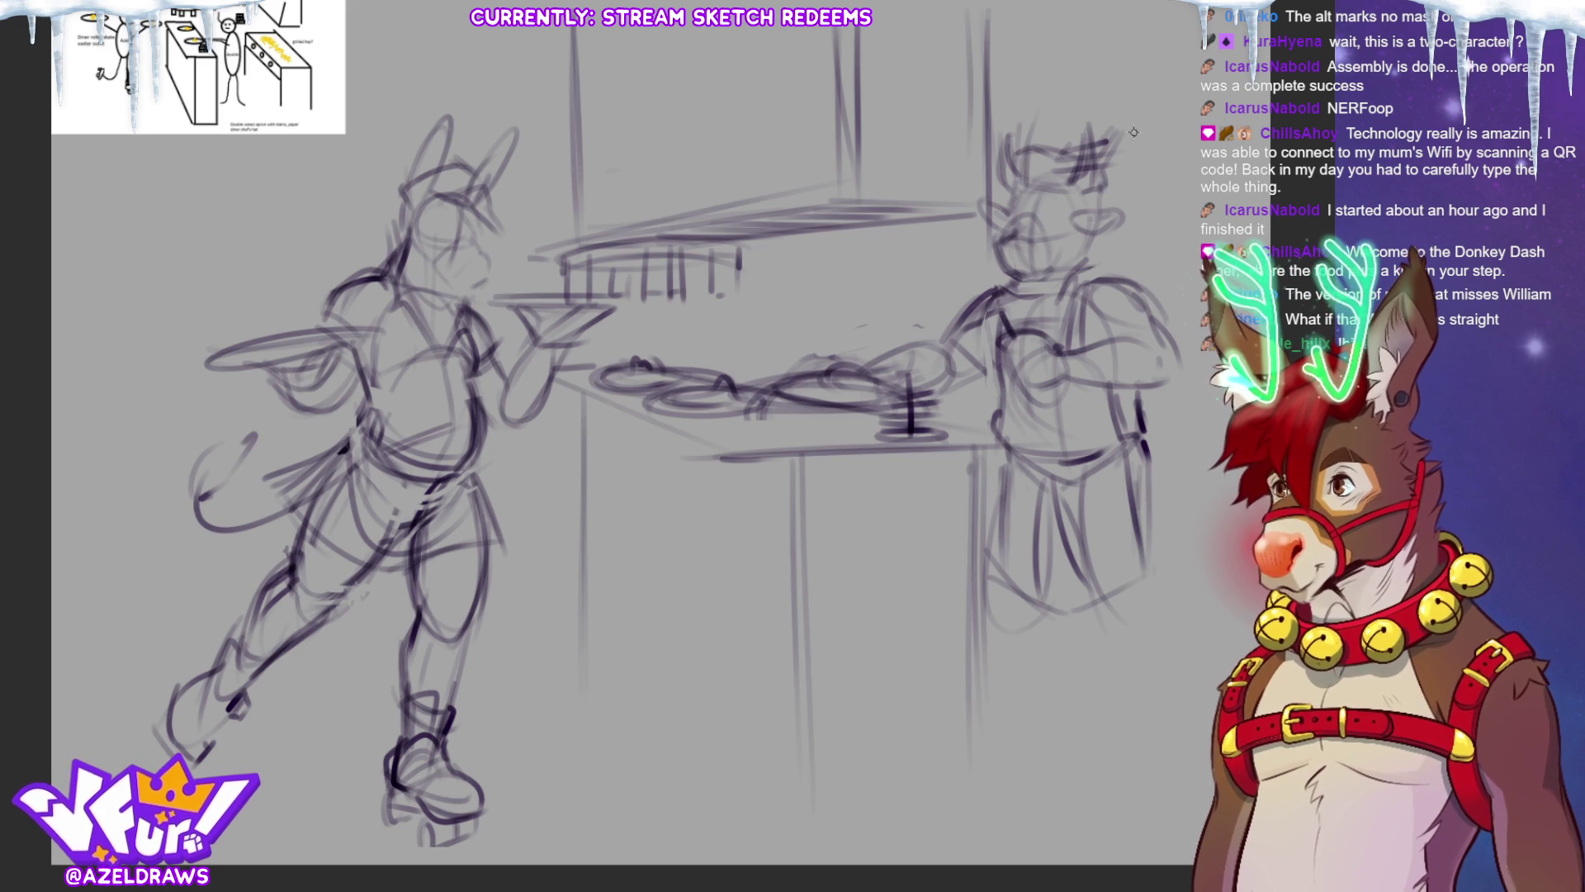
pyautogui.moveTo(354, 410)
pyautogui.mouseDown()
pyautogui.moveTo(352, 447)
pyautogui.moveTo(353, 432)
pyautogui.mouseUp()
pyautogui.moveTo(284, 541)
pyautogui.mouseDown()
pyautogui.moveTo(295, 516)
pyautogui.moveTo(306, 574)
pyautogui.mouseUp()
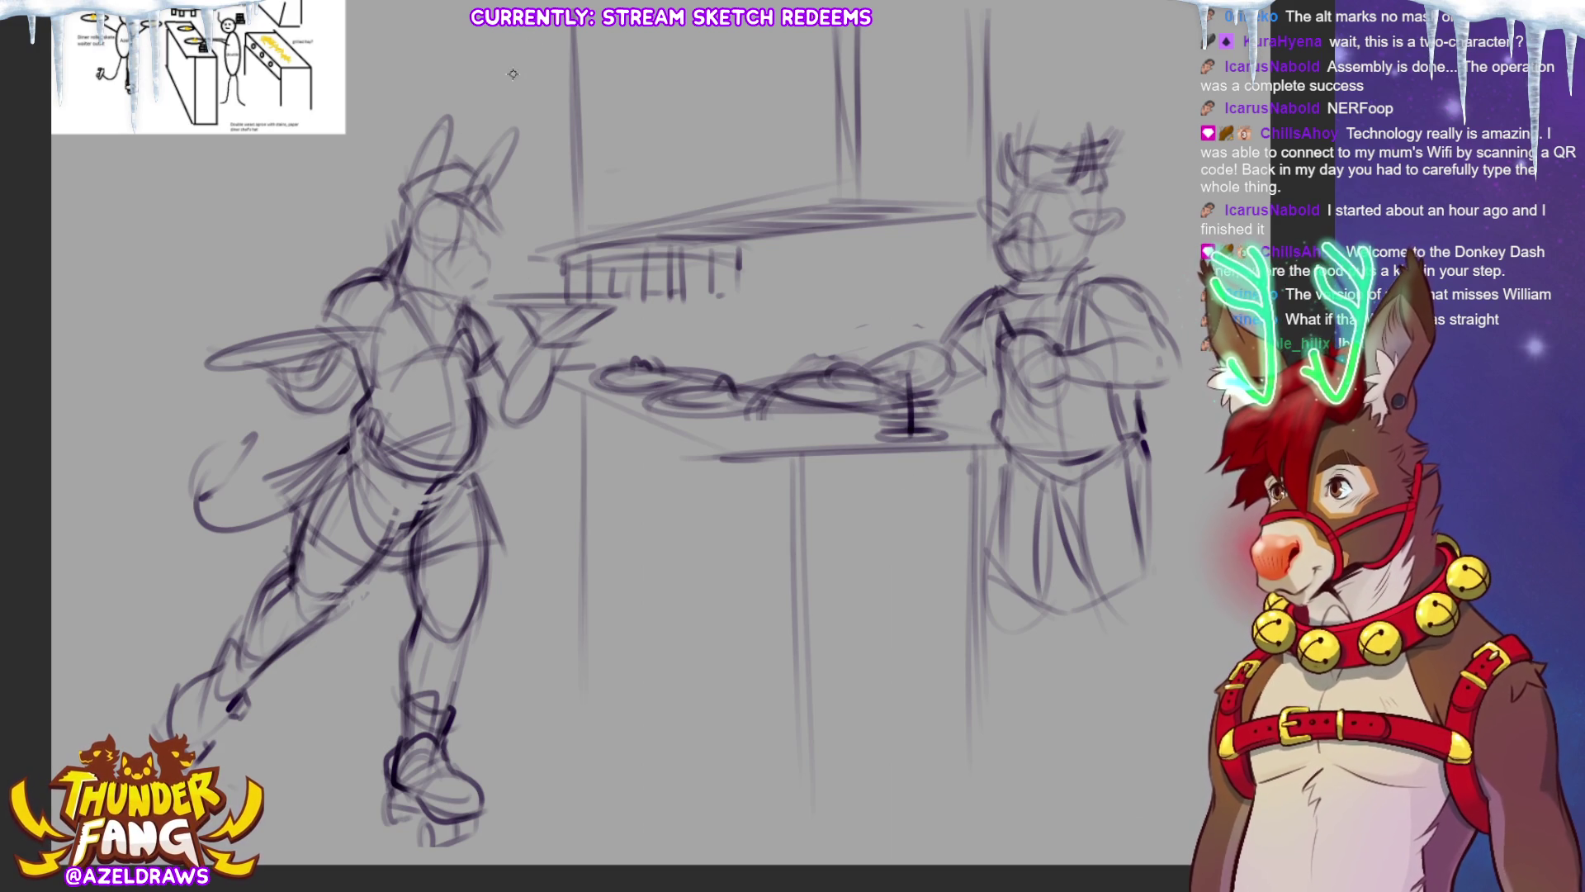
pyautogui.moveTo(442, 233); pyautogui.dragTo(450, 243)
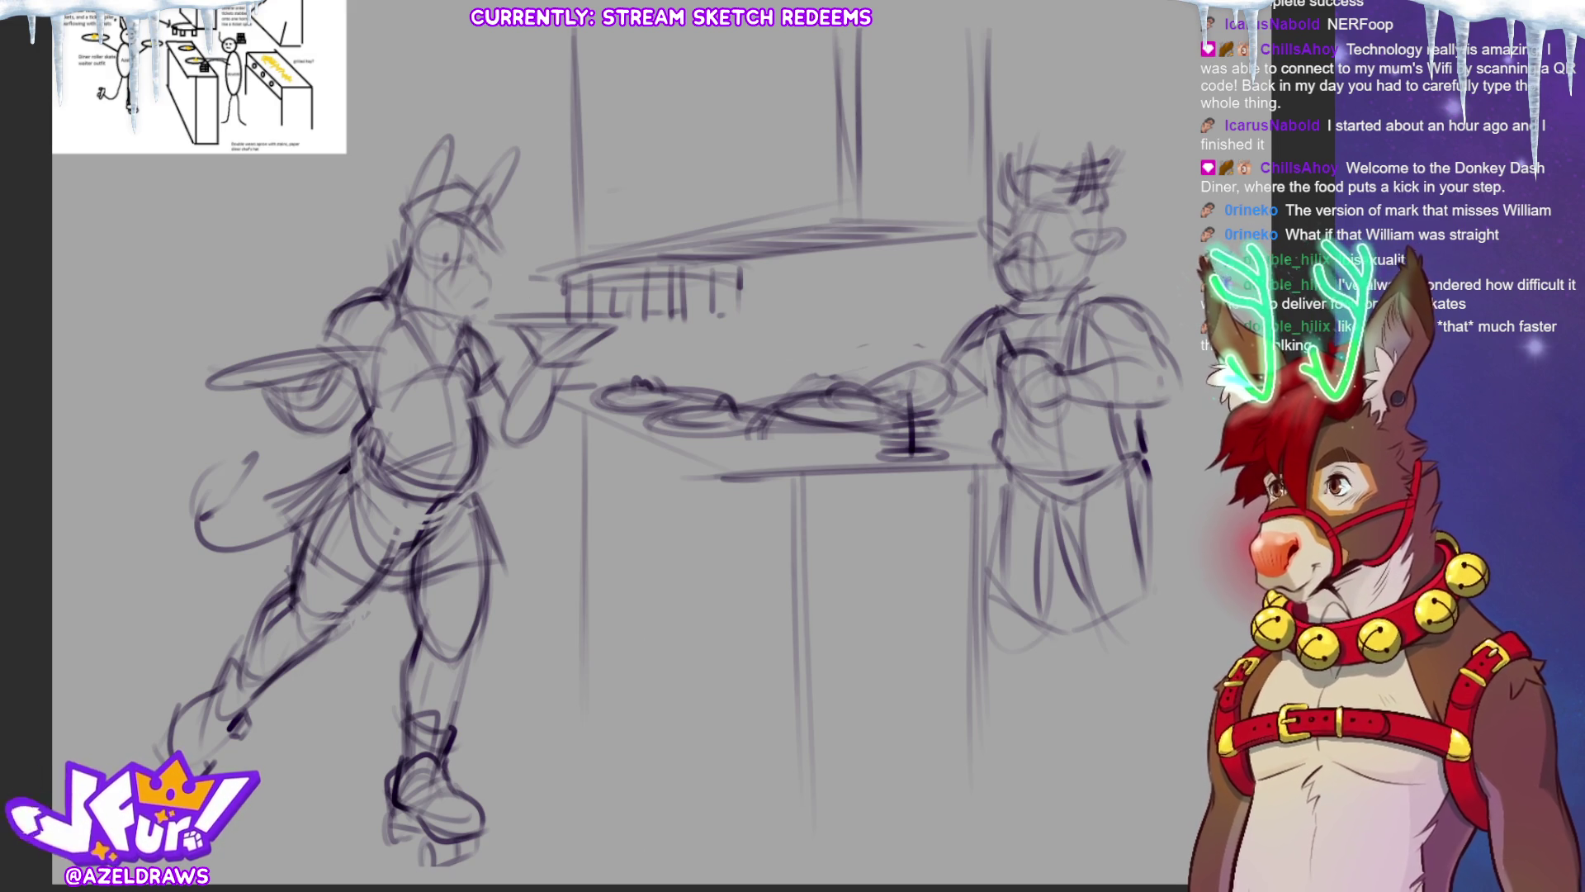
# Add the bunny's skate-boot edge and lower-leg strokes, then outline the right figure's leg and apron edge.
pyautogui.moveTo(404, 711); pyautogui.dragTo(439, 709)
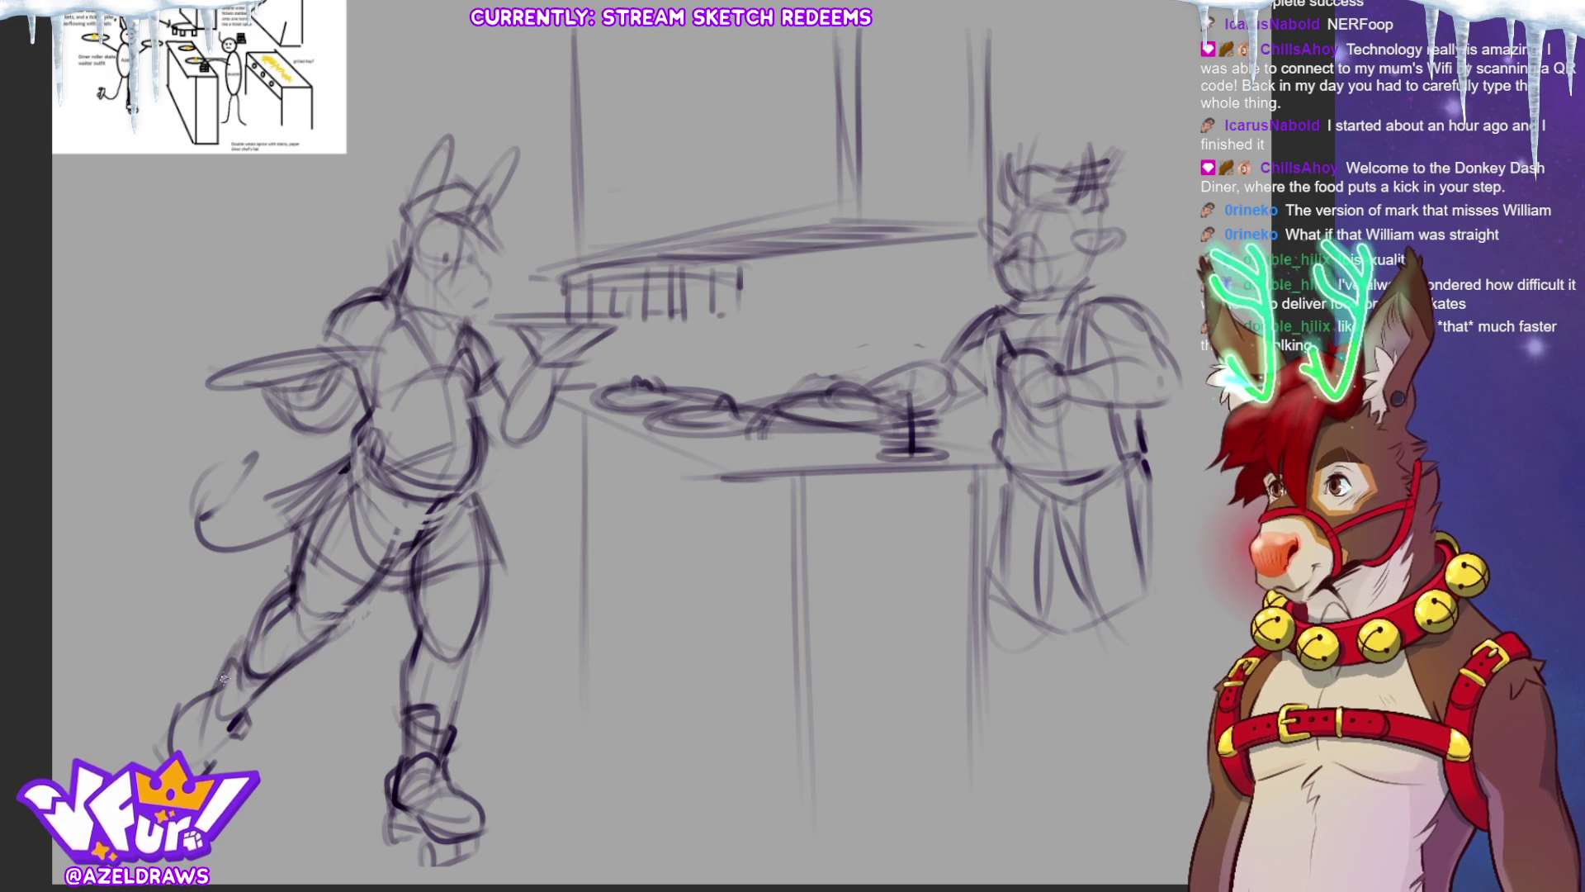
pyautogui.moveTo(238, 711); pyautogui.dragTo(283, 667)
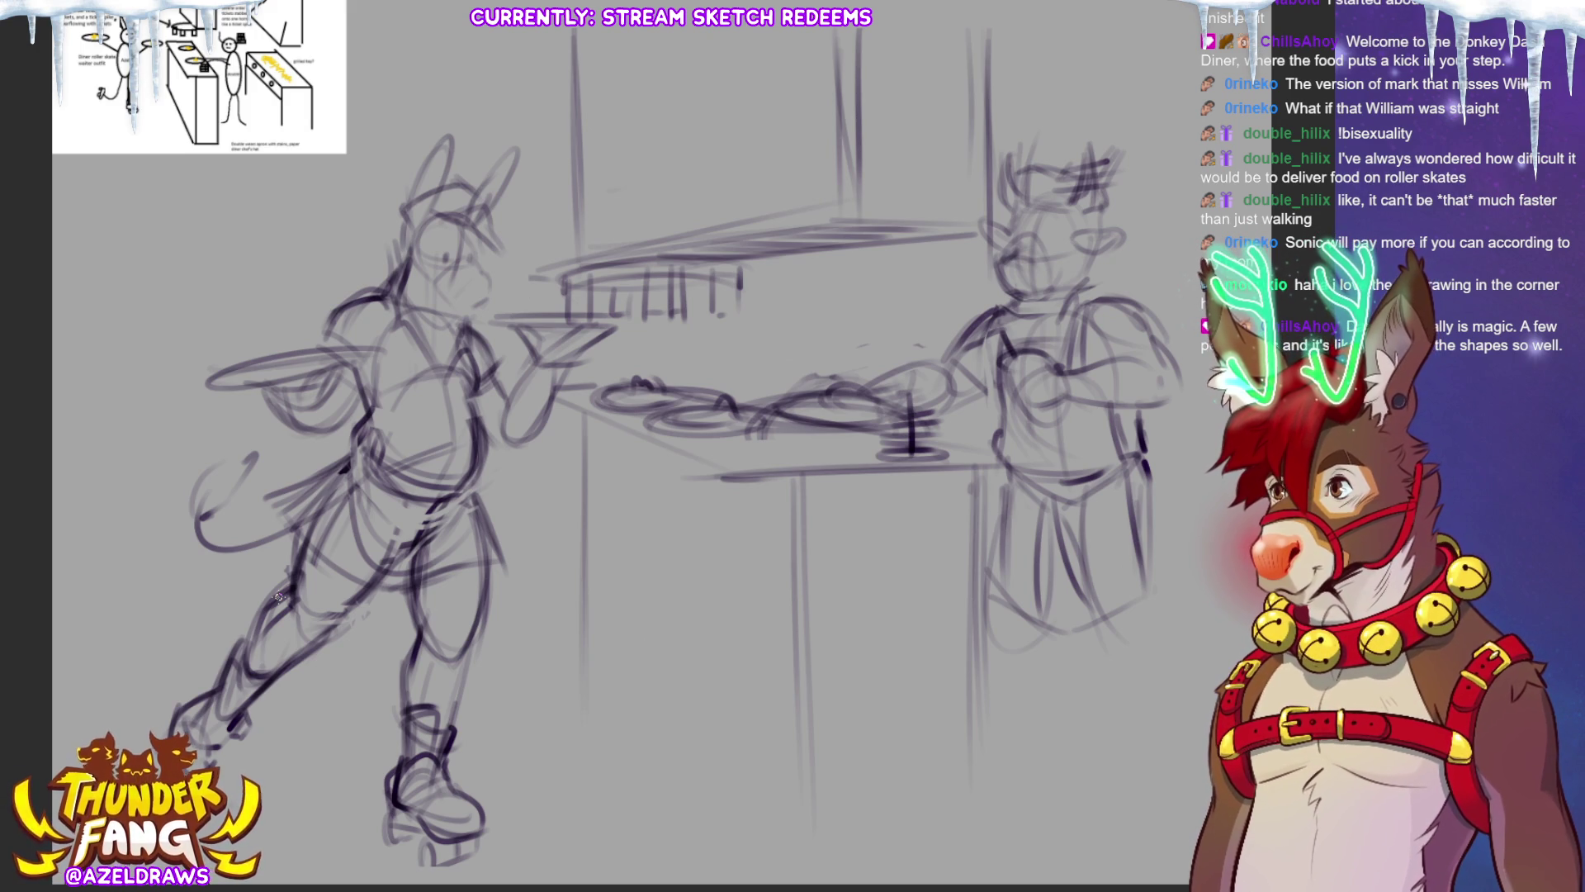
pyautogui.moveTo(995, 487); pyautogui.dragTo(989, 665)
pyautogui.moveTo(1123, 587)
pyautogui.mouseDown()
pyautogui.moveTo(1100, 648)
pyautogui.moveTo(1165, 634)
pyautogui.mouseUp()
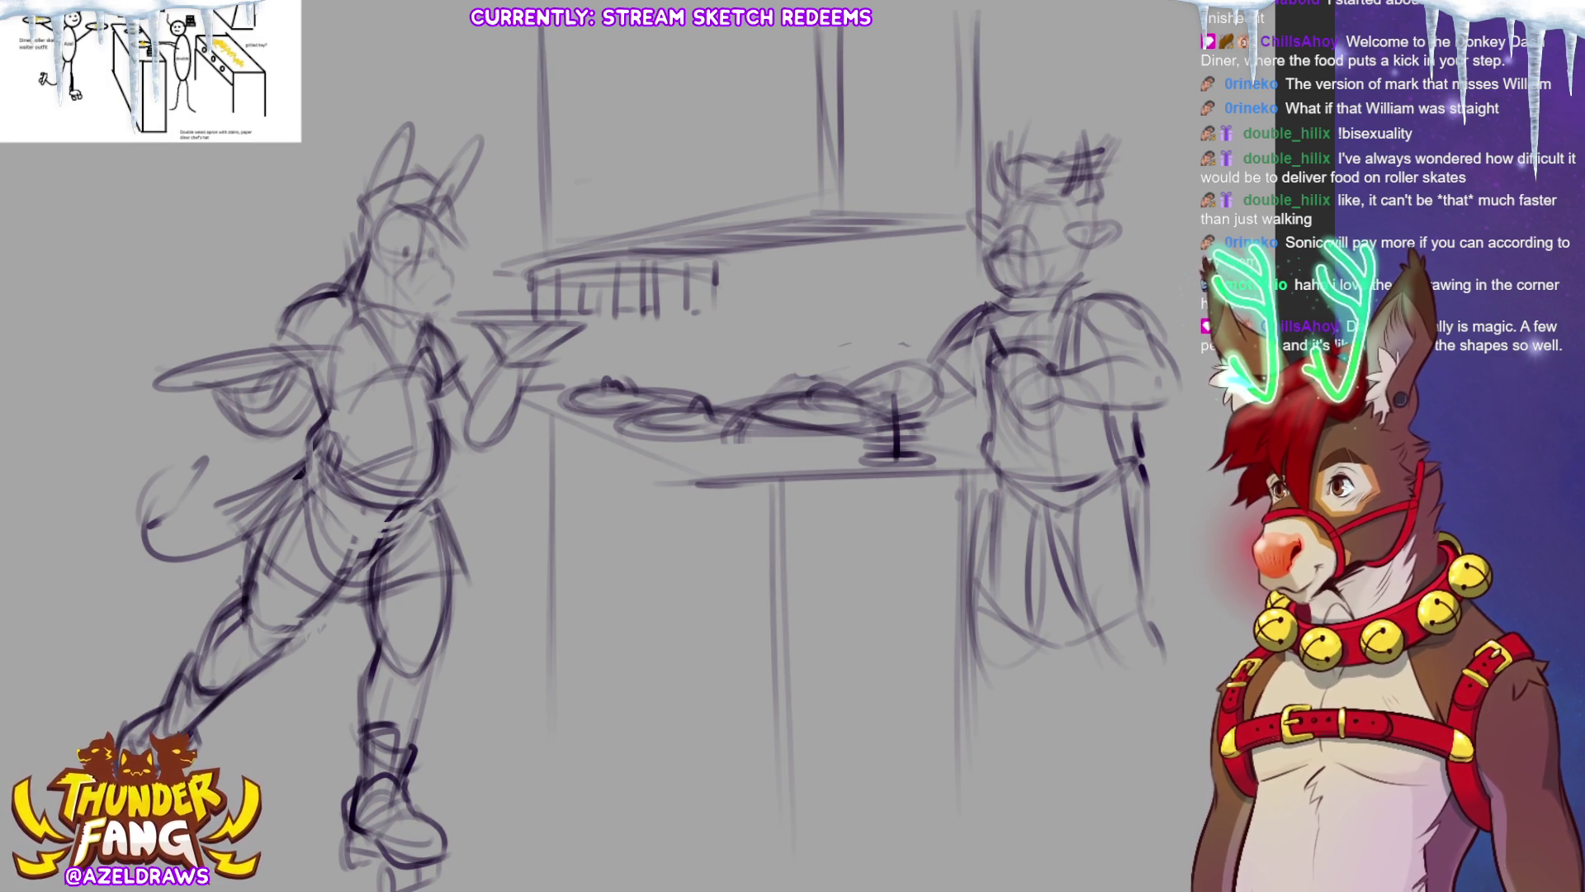
# Sketch the right character's lower legs extending down to the foot.
pyautogui.moveTo(1032, 632)
pyautogui.mouseDown()
pyautogui.moveTo(987, 653)
pyautogui.moveTo(1017, 743)
pyautogui.moveTo(1045, 710)
pyautogui.moveTo(1036, 784)
pyautogui.mouseUp()
pyautogui.moveTo(987, 677); pyautogui.dragTo(1009, 753)
pyautogui.moveTo(1055, 686); pyautogui.dragTo(1050, 785)
pyautogui.moveTo(975, 680); pyautogui.dragTo(1008, 751)
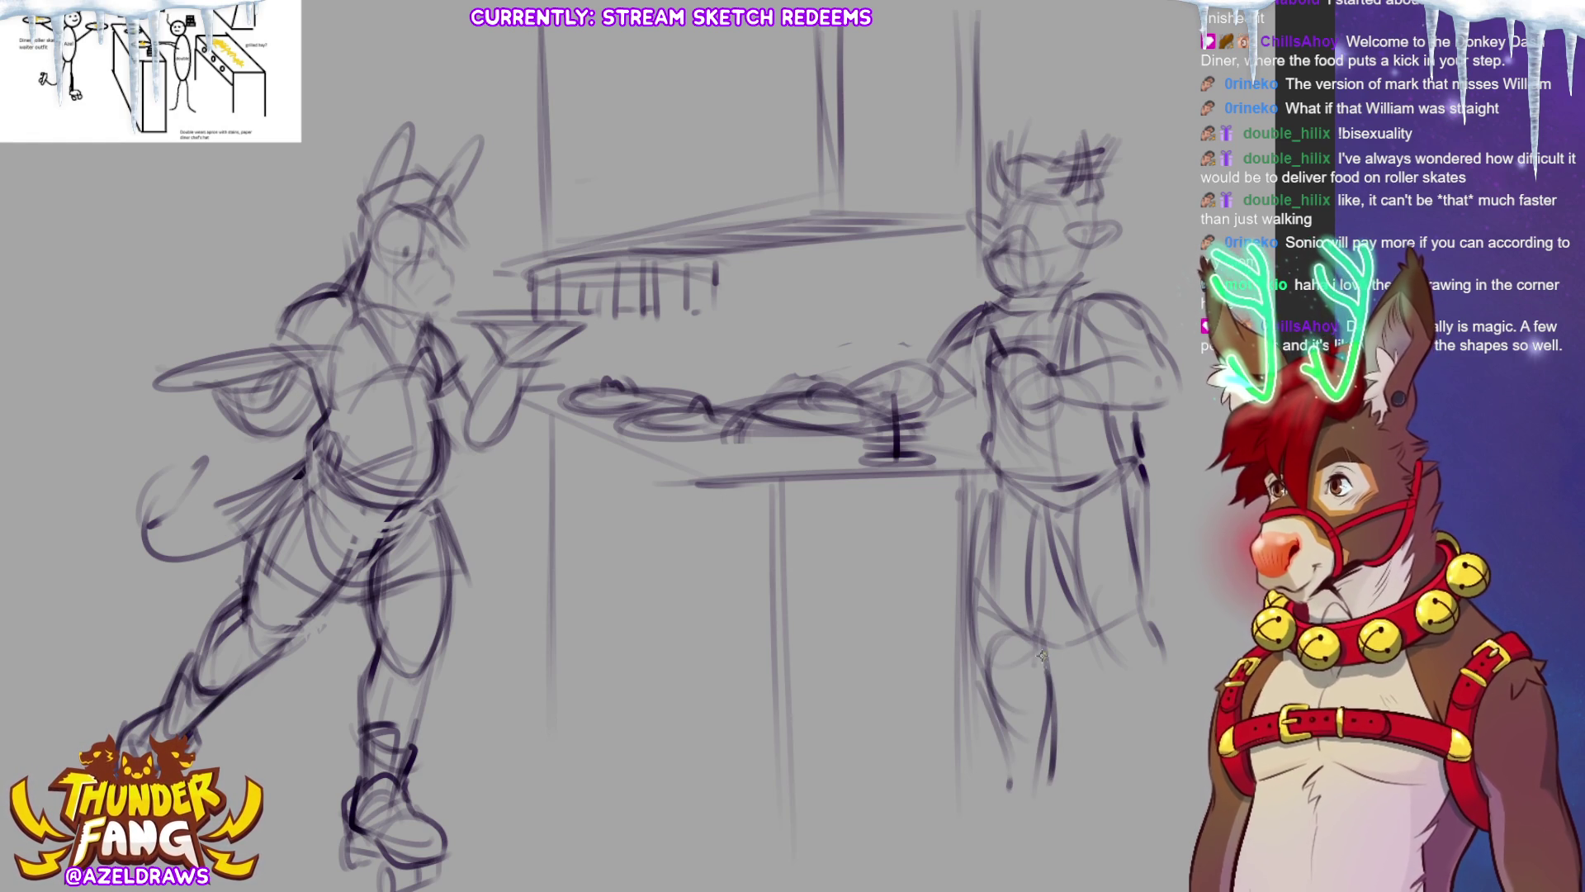
pyautogui.moveTo(1009, 758); pyautogui.dragTo(980, 826)
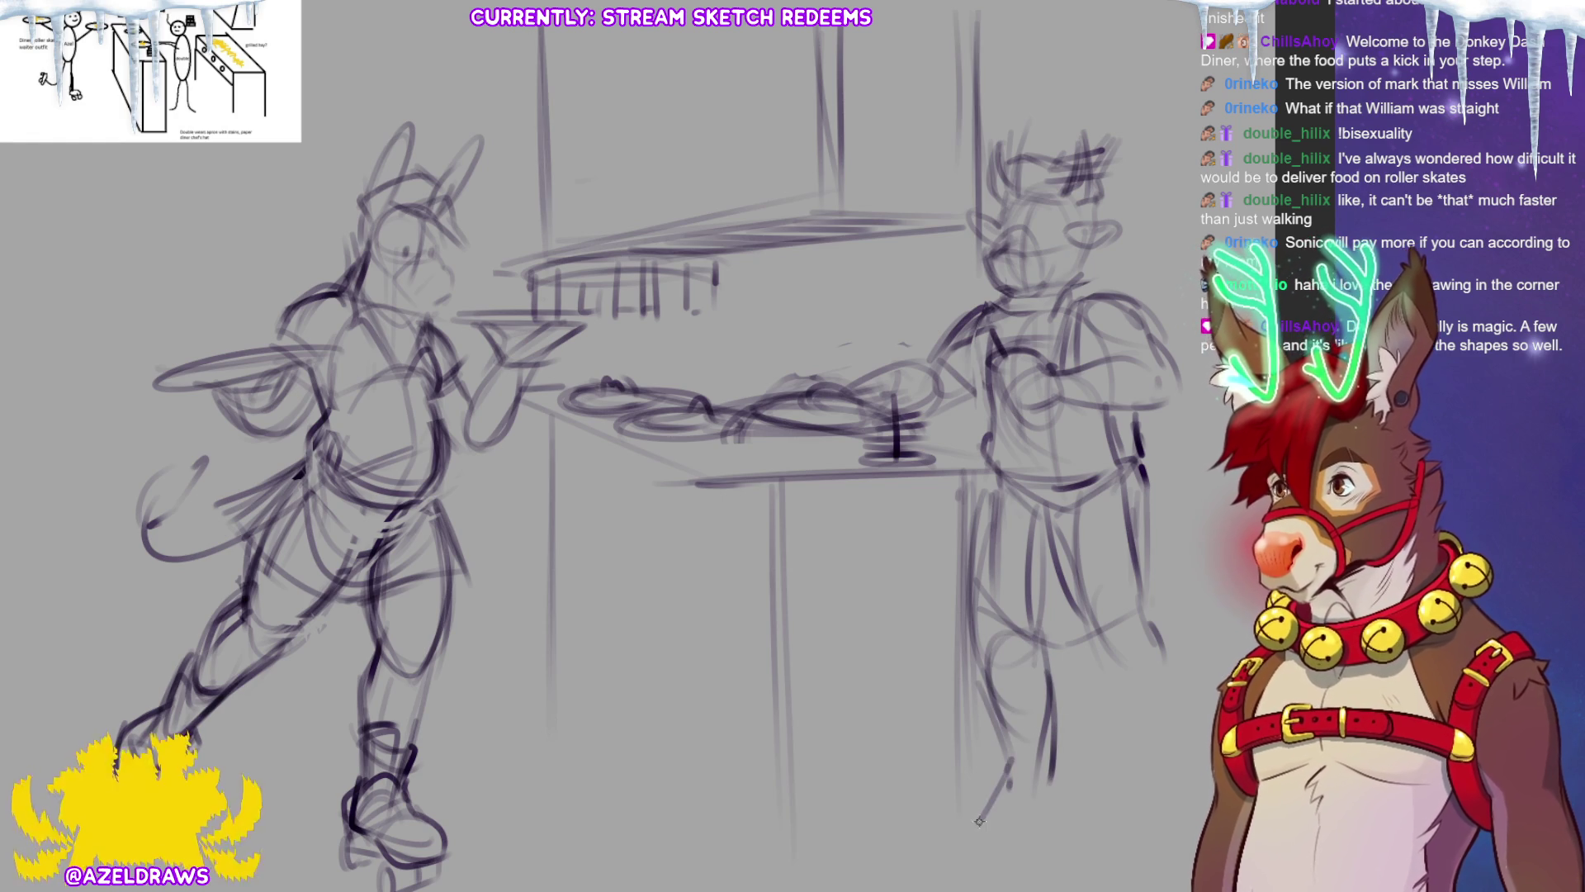
pyautogui.moveTo(1057, 772)
pyautogui.mouseDown()
pyautogui.moveTo(1010, 855)
pyautogui.moveTo(1061, 781)
pyautogui.moveTo(1028, 840)
pyautogui.moveTo(954, 848)
pyautogui.moveTo(964, 836)
pyautogui.moveTo(946, 866)
pyautogui.moveTo(958, 876)
pyautogui.mouseUp()
pyautogui.moveTo(1008, 829)
pyautogui.mouseDown()
pyautogui.moveTo(968, 874)
pyautogui.moveTo(1032, 846)
pyautogui.moveTo(963, 851)
pyautogui.mouseUp()
pyautogui.moveTo(964, 836); pyautogui.dragTo(958, 863)
# Refine the right character's back, lower leg and torso edge, then select the figure for transforming.
pyautogui.moveTo(1078, 632); pyautogui.dragTo(1139, 731)
pyautogui.moveTo(1146, 611); pyautogui.dragTo(1158, 642)
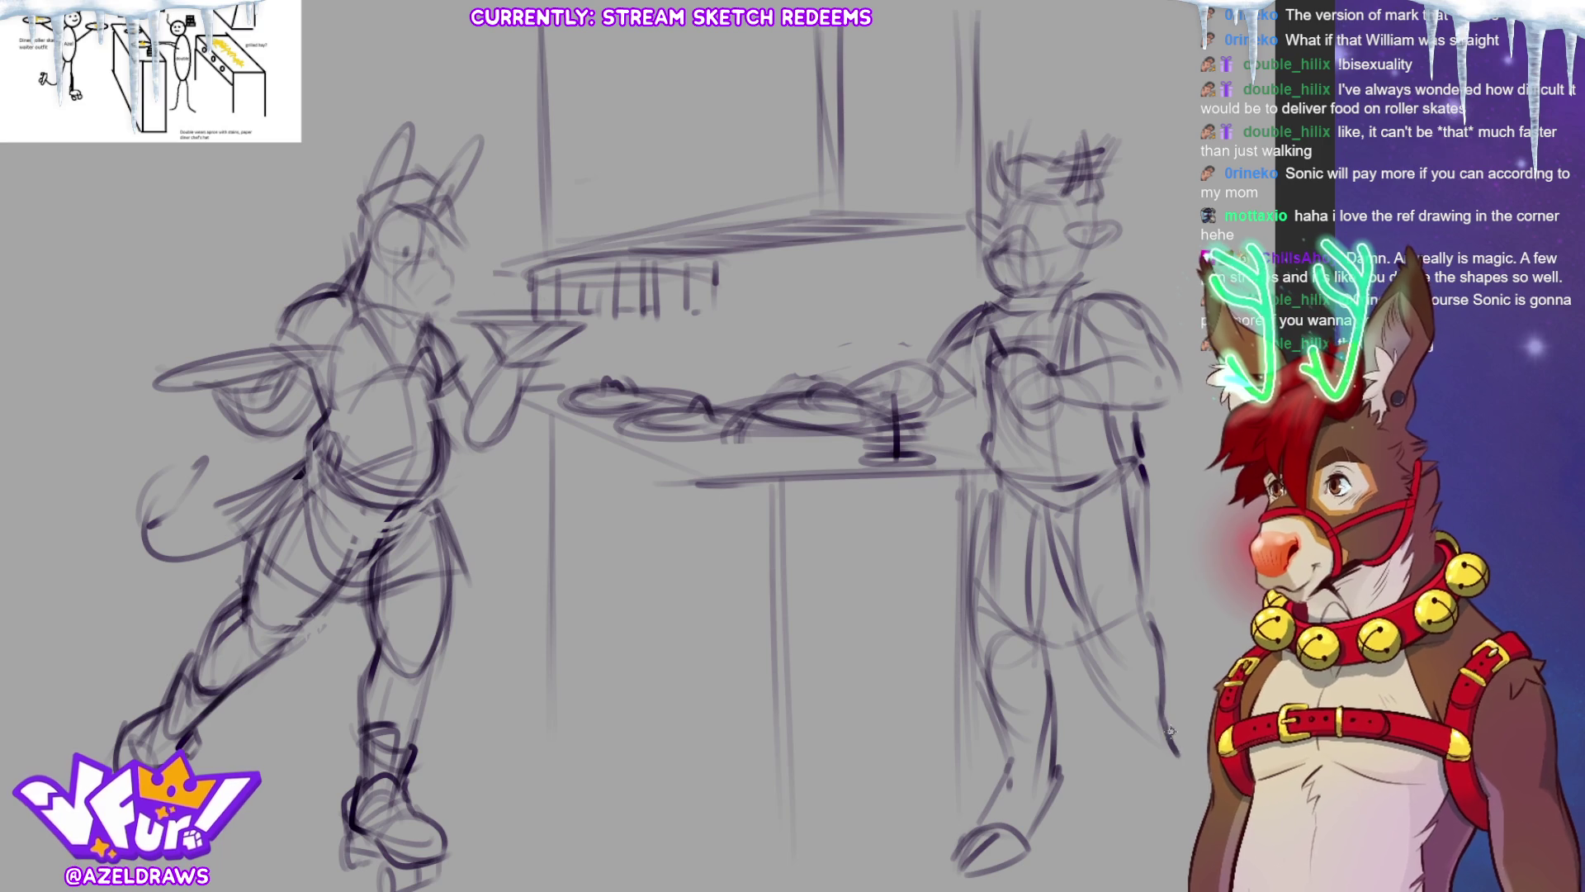
pyautogui.moveTo(1097, 675)
pyautogui.mouseDown()
pyautogui.moveTo(1147, 856)
pyautogui.moveTo(1179, 838)
pyautogui.moveTo(1124, 883)
pyautogui.moveTo(1125, 864)
pyautogui.moveTo(1139, 873)
pyautogui.moveTo(1128, 889)
pyautogui.mouseUp()
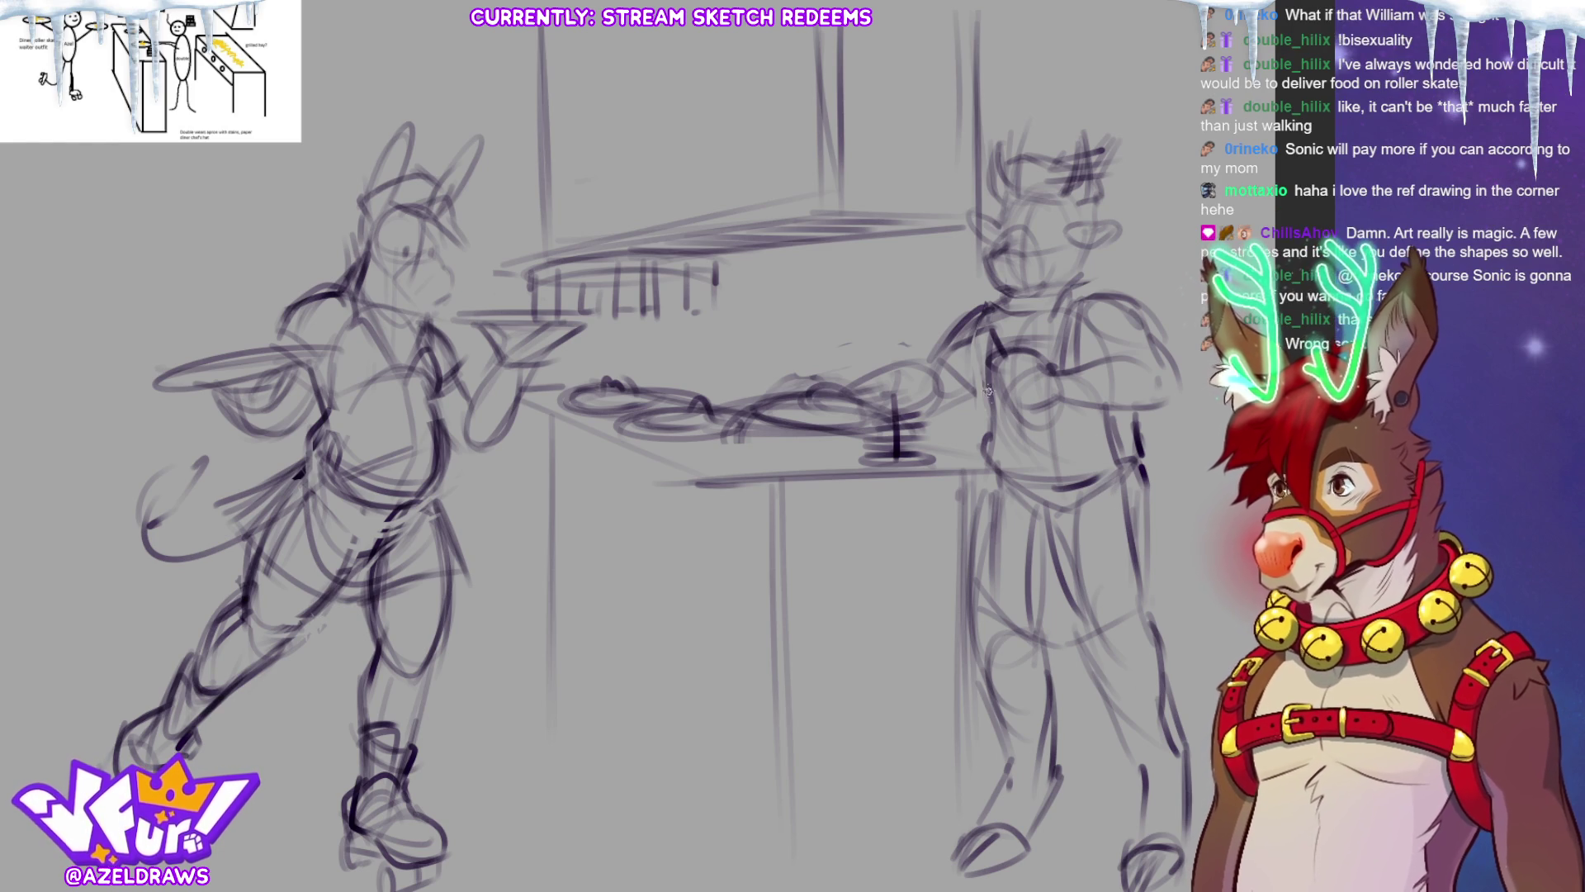
pyautogui.moveTo(987, 379)
pyautogui.mouseDown()
pyautogui.moveTo(993, 494)
pyautogui.moveTo(1118, 511)
pyautogui.mouseUp()
pyautogui.moveTo(1010, 509); pyautogui.dragTo(1083, 526)
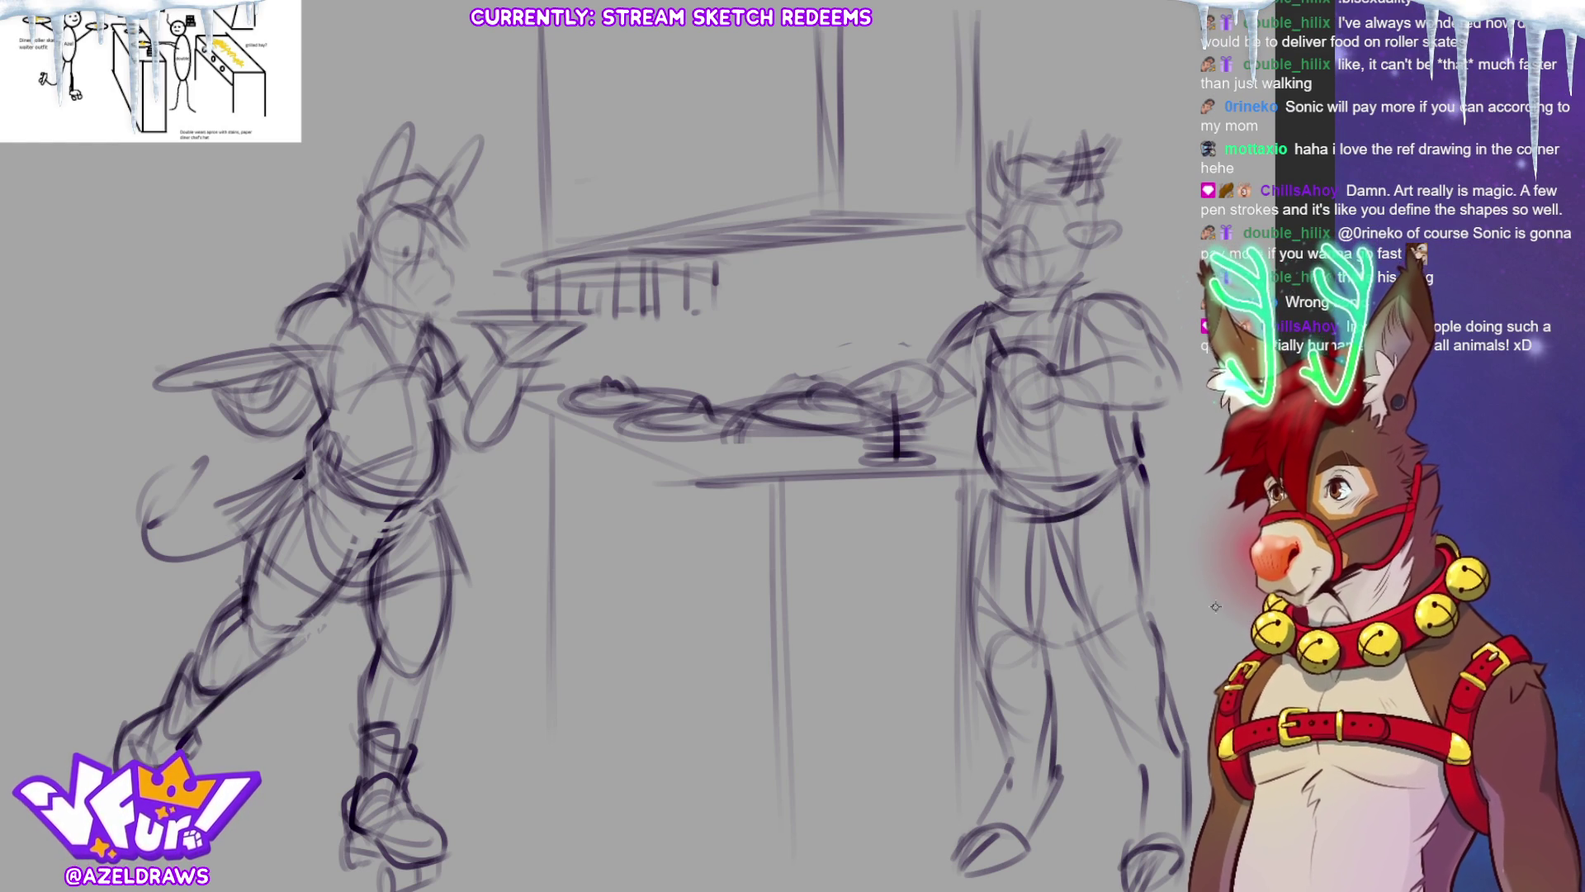
pyautogui.moveTo(990, 378)
pyautogui.mouseDown()
pyautogui.moveTo(974, 718)
pyautogui.moveTo(1011, 888)
pyautogui.moveTo(1156, 888)
pyautogui.moveTo(1183, 415)
pyautogui.moveTo(995, 330)
pyautogui.mouseUp()
pyautogui.click(1128, 860)
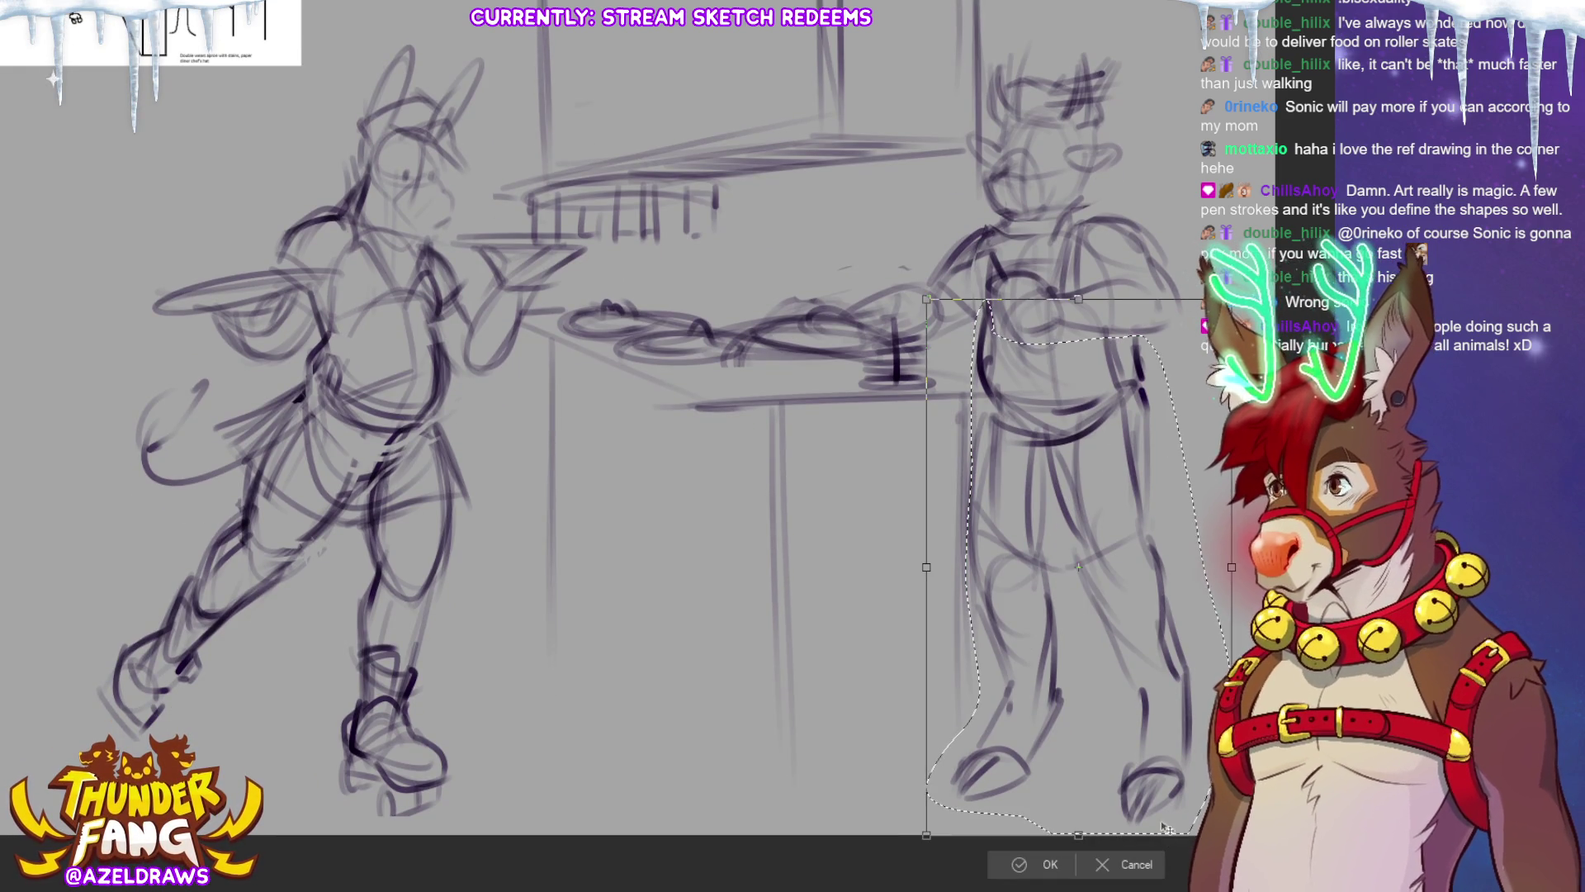
# Squash the right character shorter from the top, then sketch strokes along the table edge.
pyautogui.moveTo(1078, 298); pyautogui.dragTo(1069, 341)
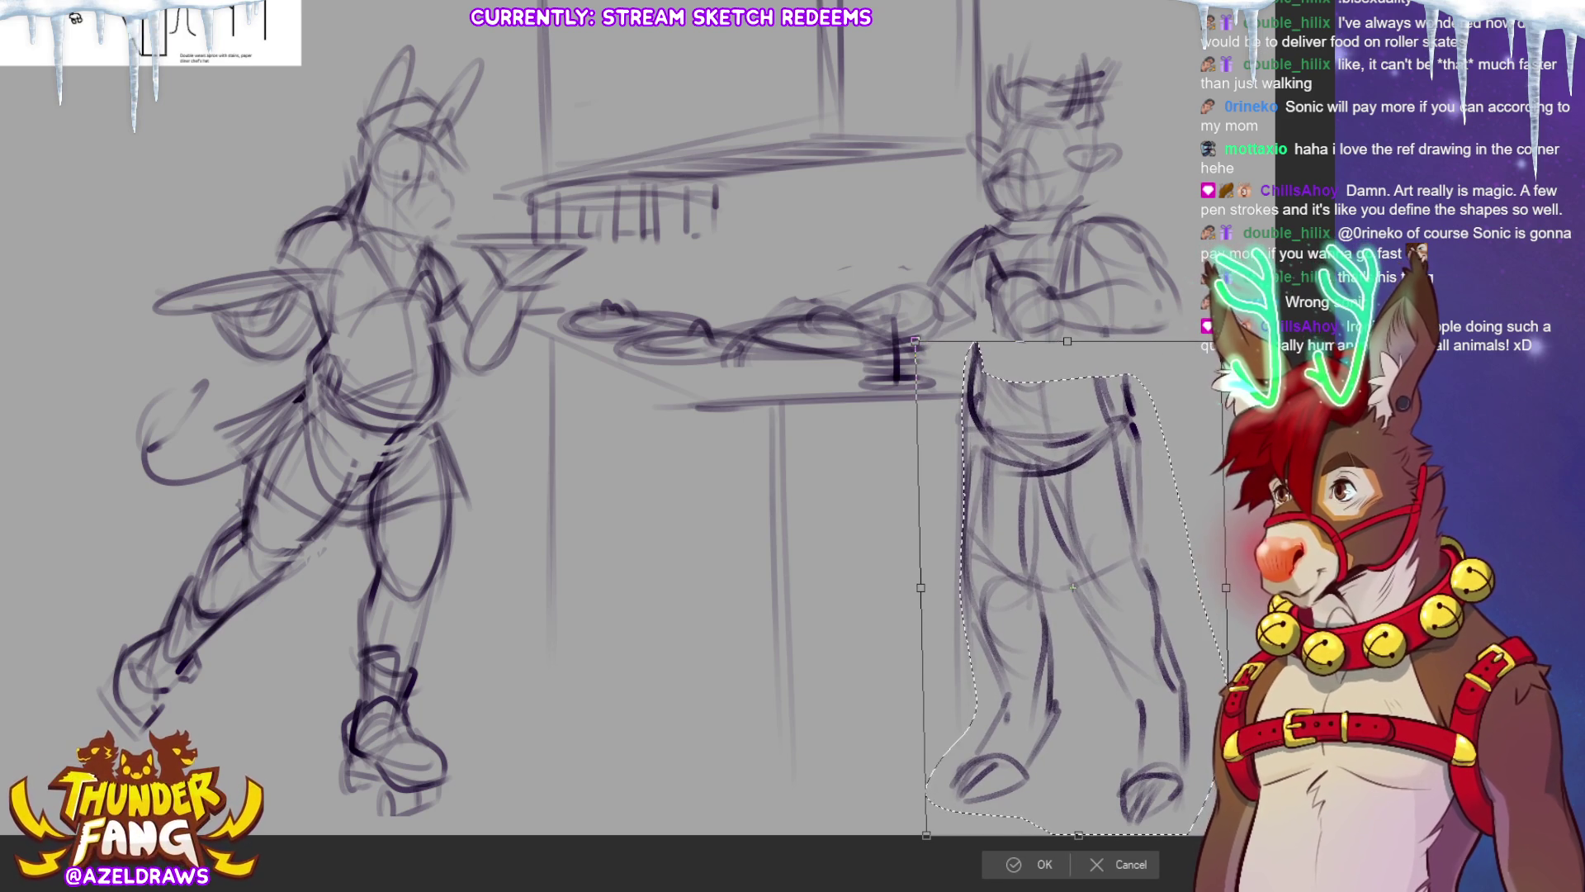
pyautogui.click(1015, 861)
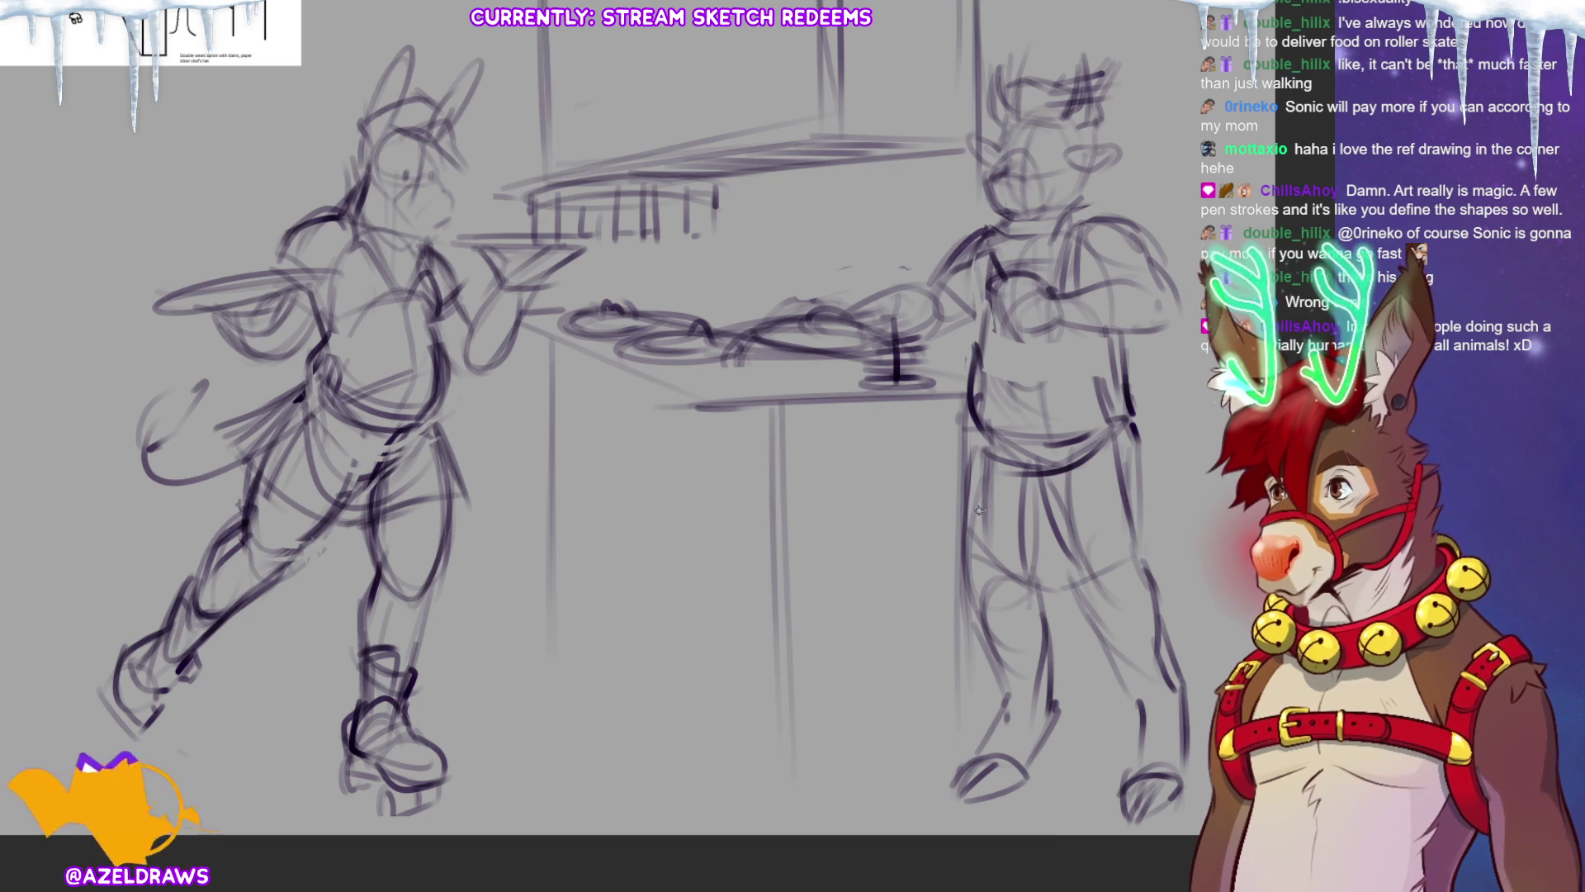
pyautogui.moveTo(533, 314)
pyautogui.mouseDown()
pyautogui.moveTo(685, 402)
pyautogui.moveTo(597, 348)
pyautogui.mouseUp()
# Pencil the counter's slanted front and base lines, then lasso the bunny waitress for transforming.
pyautogui.moveTo(551, 580); pyautogui.dragTo(747, 783)
pyautogui.moveTo(578, 632)
pyautogui.mouseDown()
pyautogui.moveTo(705, 763)
pyautogui.moveTo(872, 755)
pyautogui.moveTo(727, 798)
pyautogui.mouseUp()
pyautogui.moveTo(764, 399); pyautogui.dragTo(761, 782)
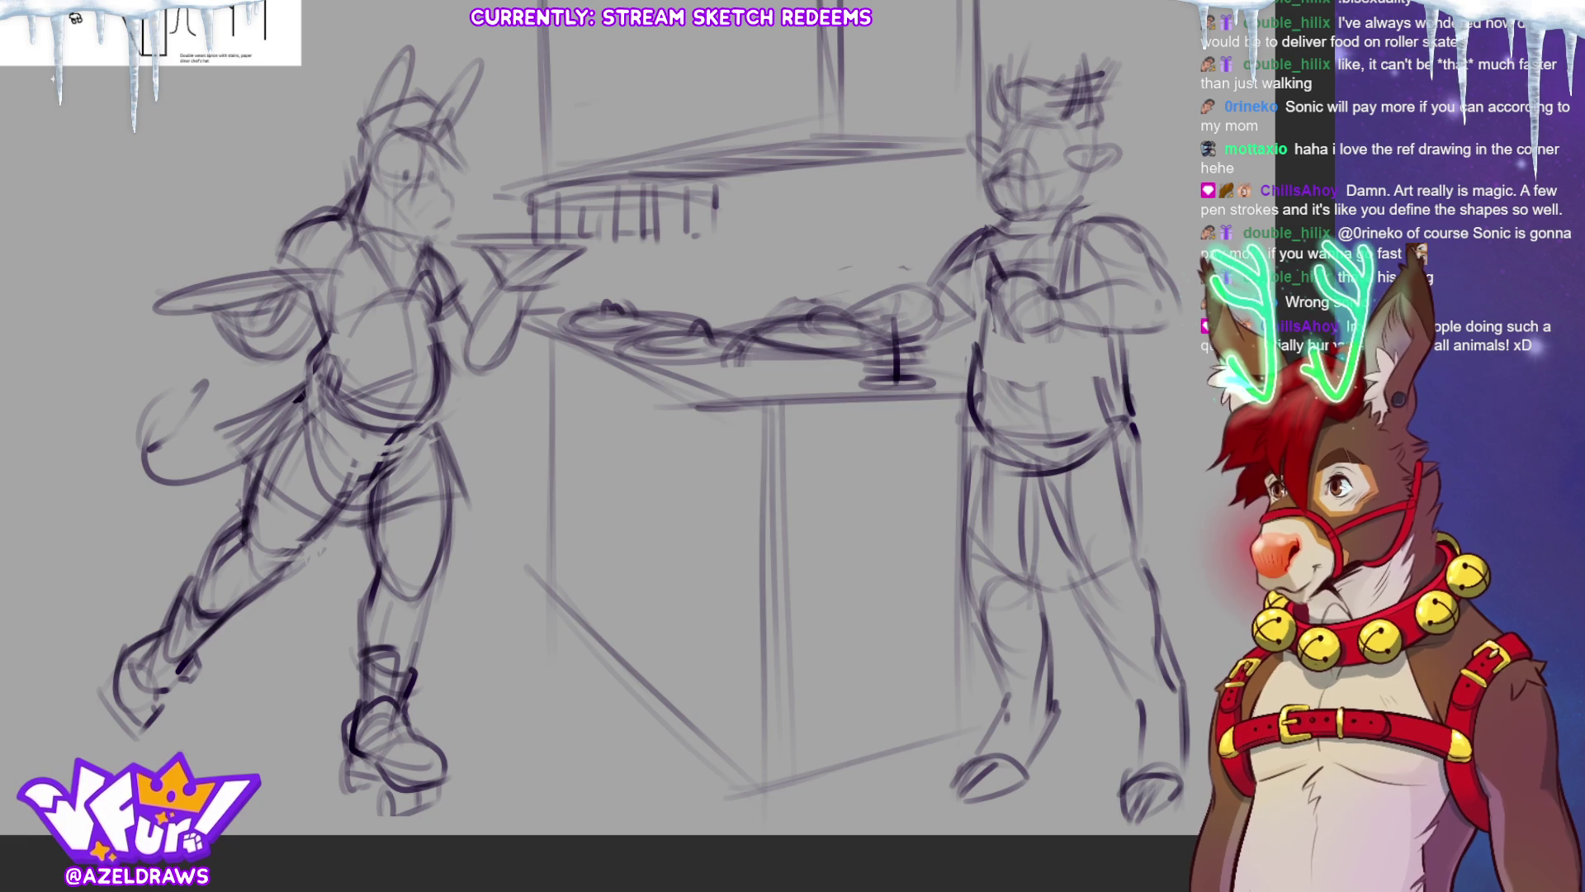
pyautogui.moveTo(979, 412); pyautogui.dragTo(983, 614)
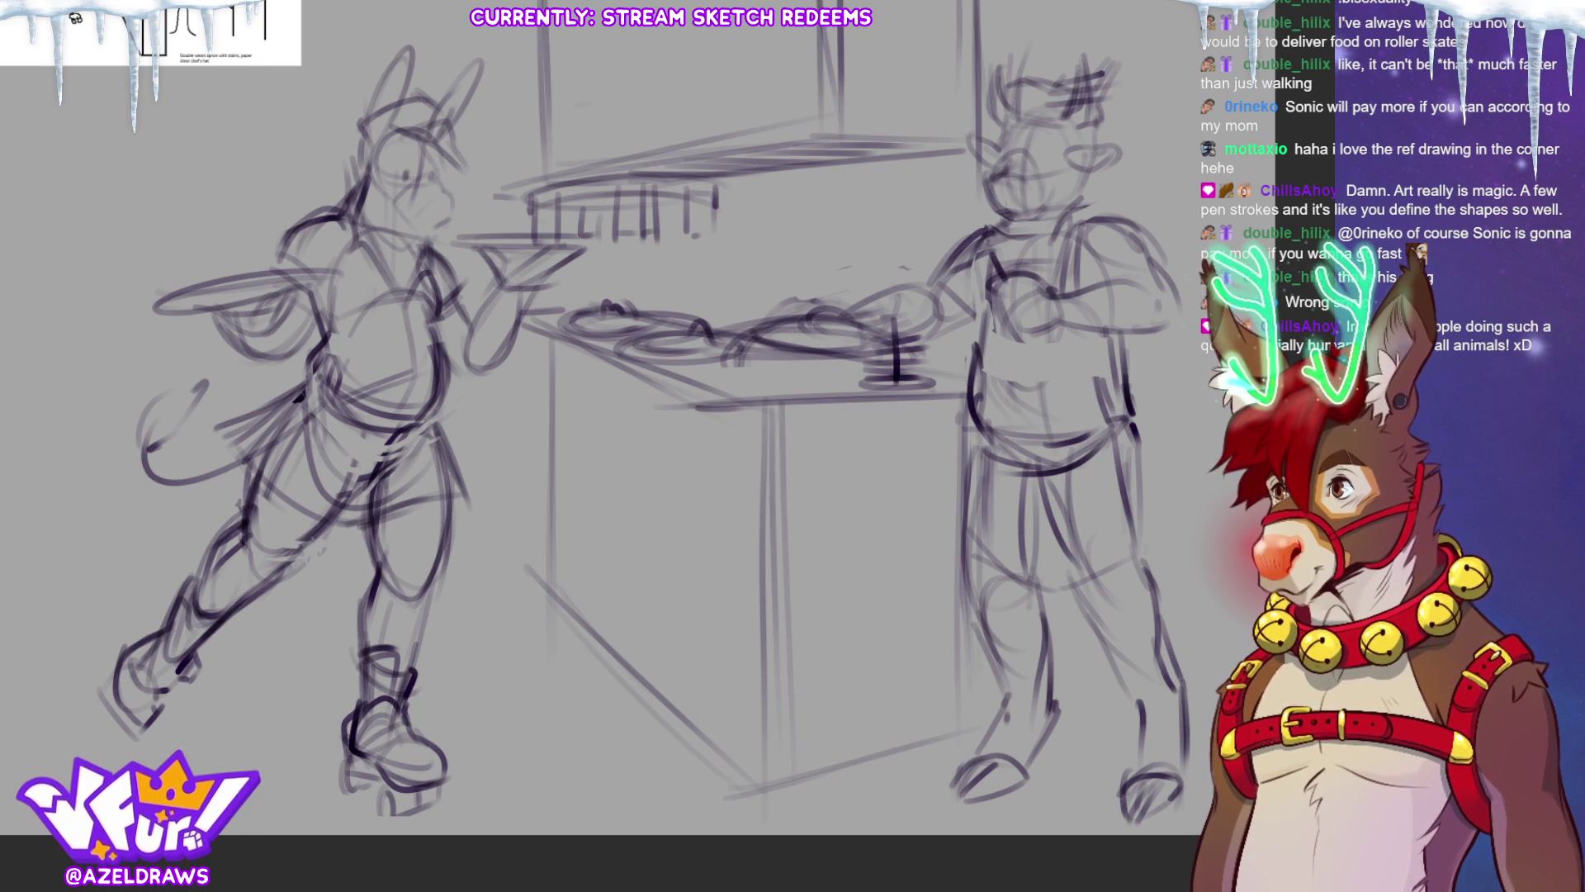
pyautogui.moveTo(475, 512)
pyautogui.mouseDown()
pyautogui.moveTo(486, 685)
pyautogui.moveTo(211, 855)
pyautogui.moveTo(97, 301)
pyautogui.moveTo(466, 18)
pyautogui.moveTo(481, 198)
pyautogui.moveTo(603, 252)
pyautogui.moveTo(476, 512)
pyautogui.mouseUp()
pyautogui.hotkey('ctrl', 't')
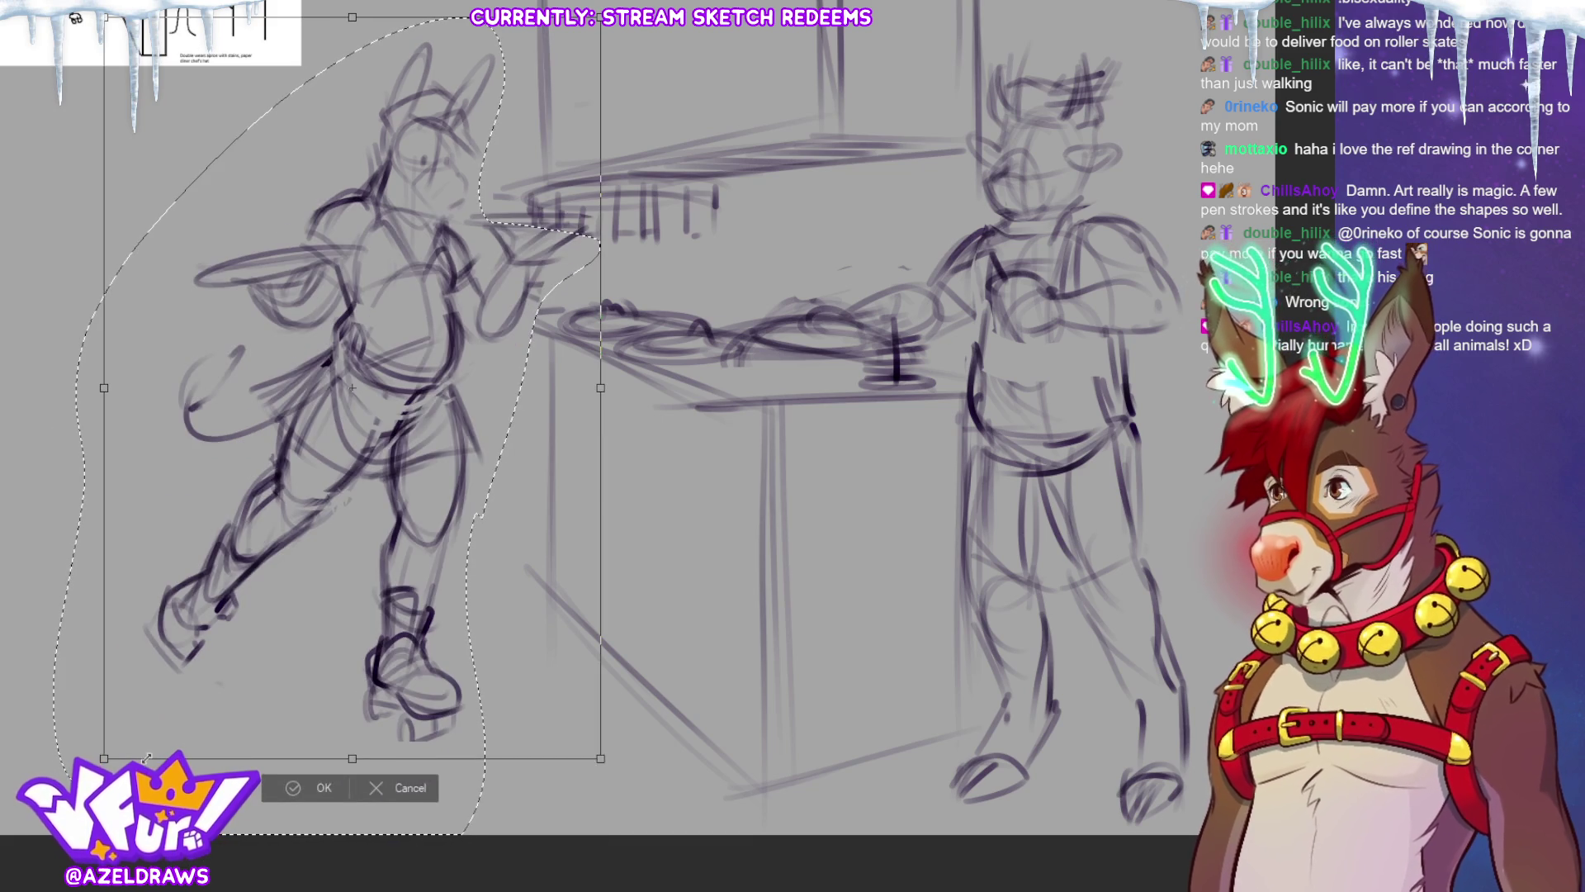
# Nudge the bunny waitress slightly right and down, then deselect her.
pyautogui.moveTo(439, 597); pyautogui.dragTo(453, 618)
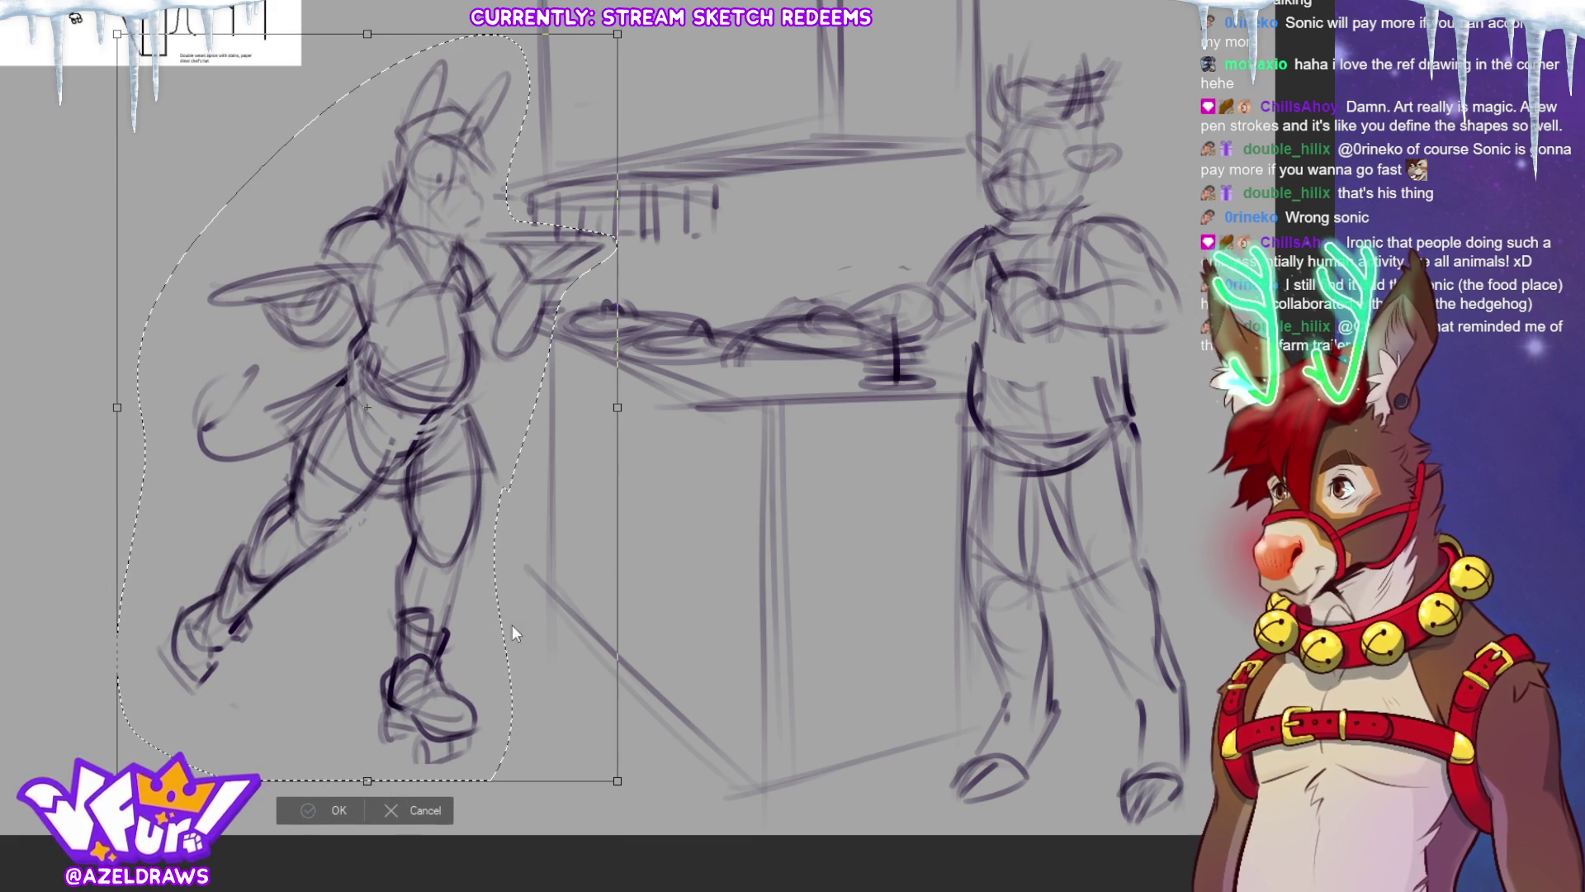
pyautogui.press('Return')
pyautogui.hotkey('ctrl', 'd')
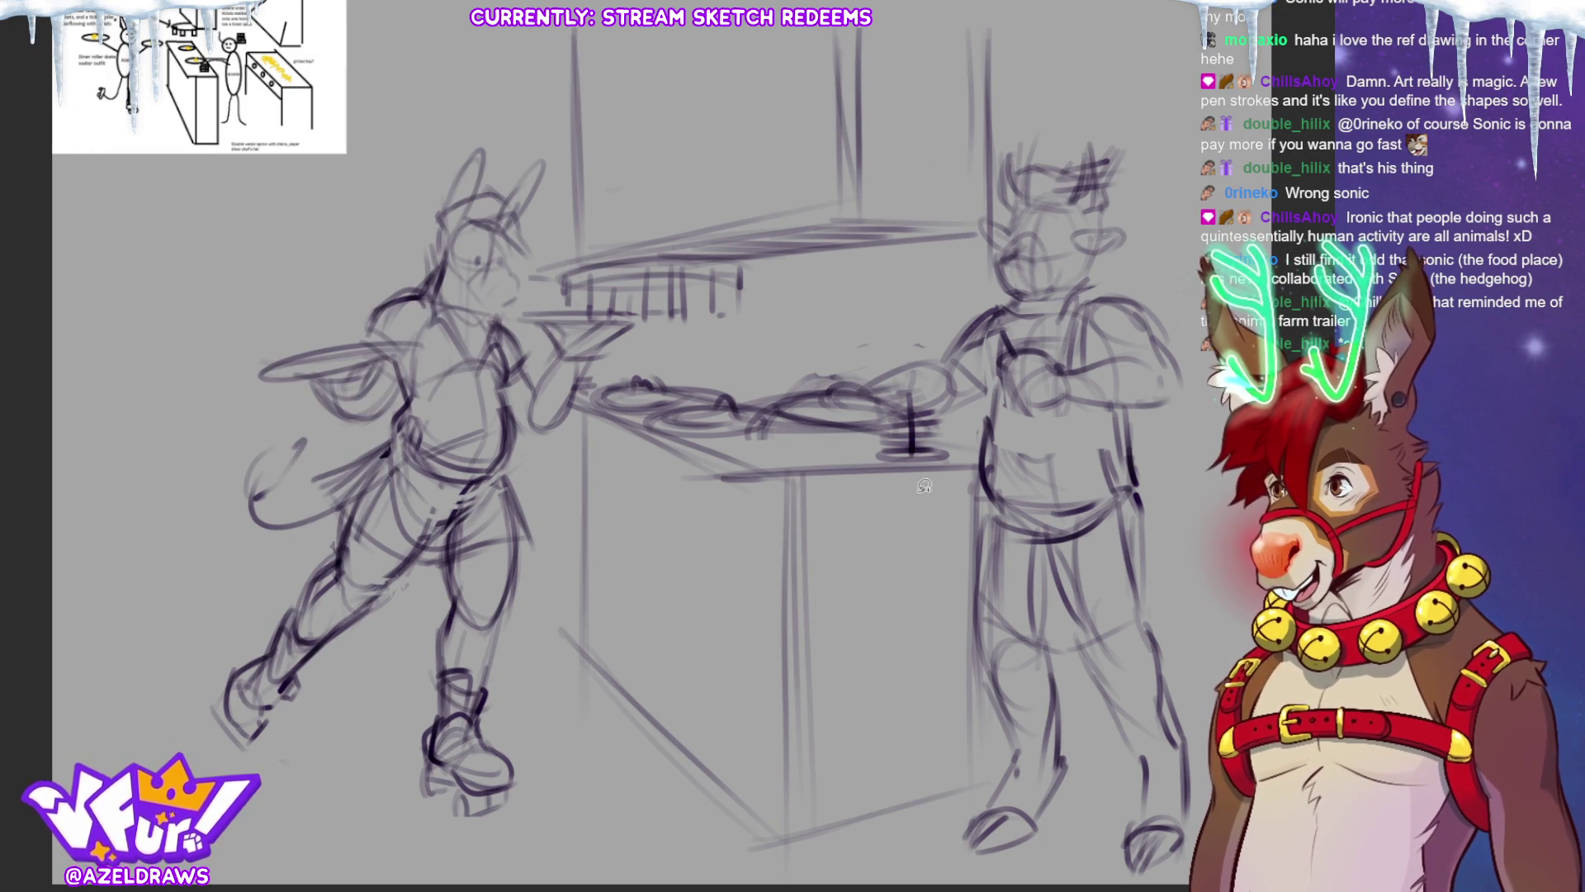
# Stretch the whole sketch layer slightly wider from its right edge.
pyautogui.hotkey('ctrl', 't')
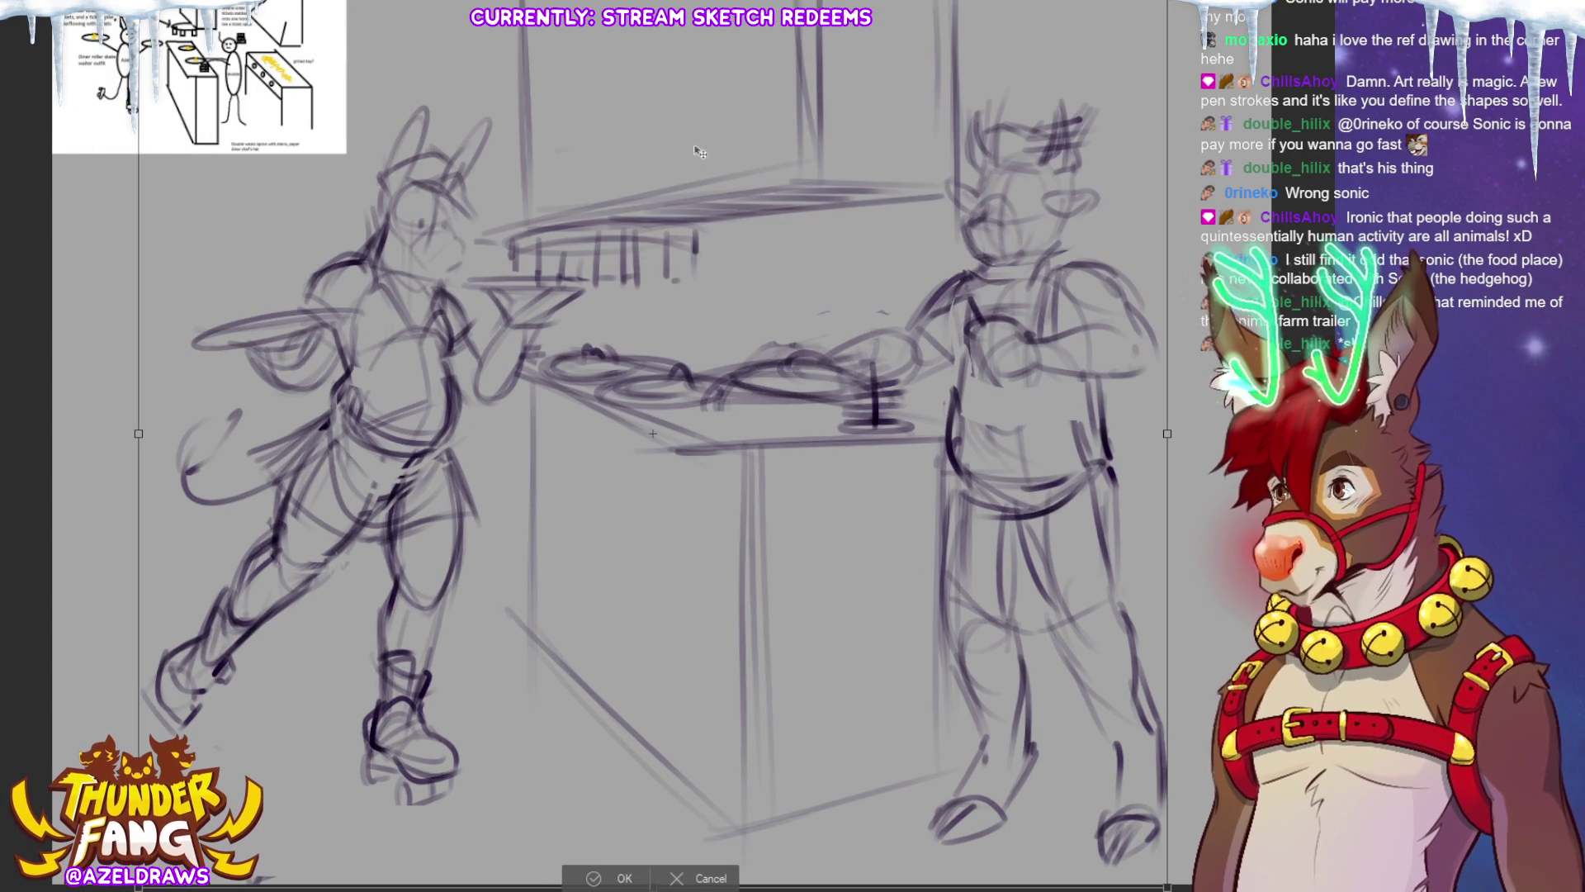
pyautogui.moveTo(1167, 433); pyautogui.dragTo(1181, 434)
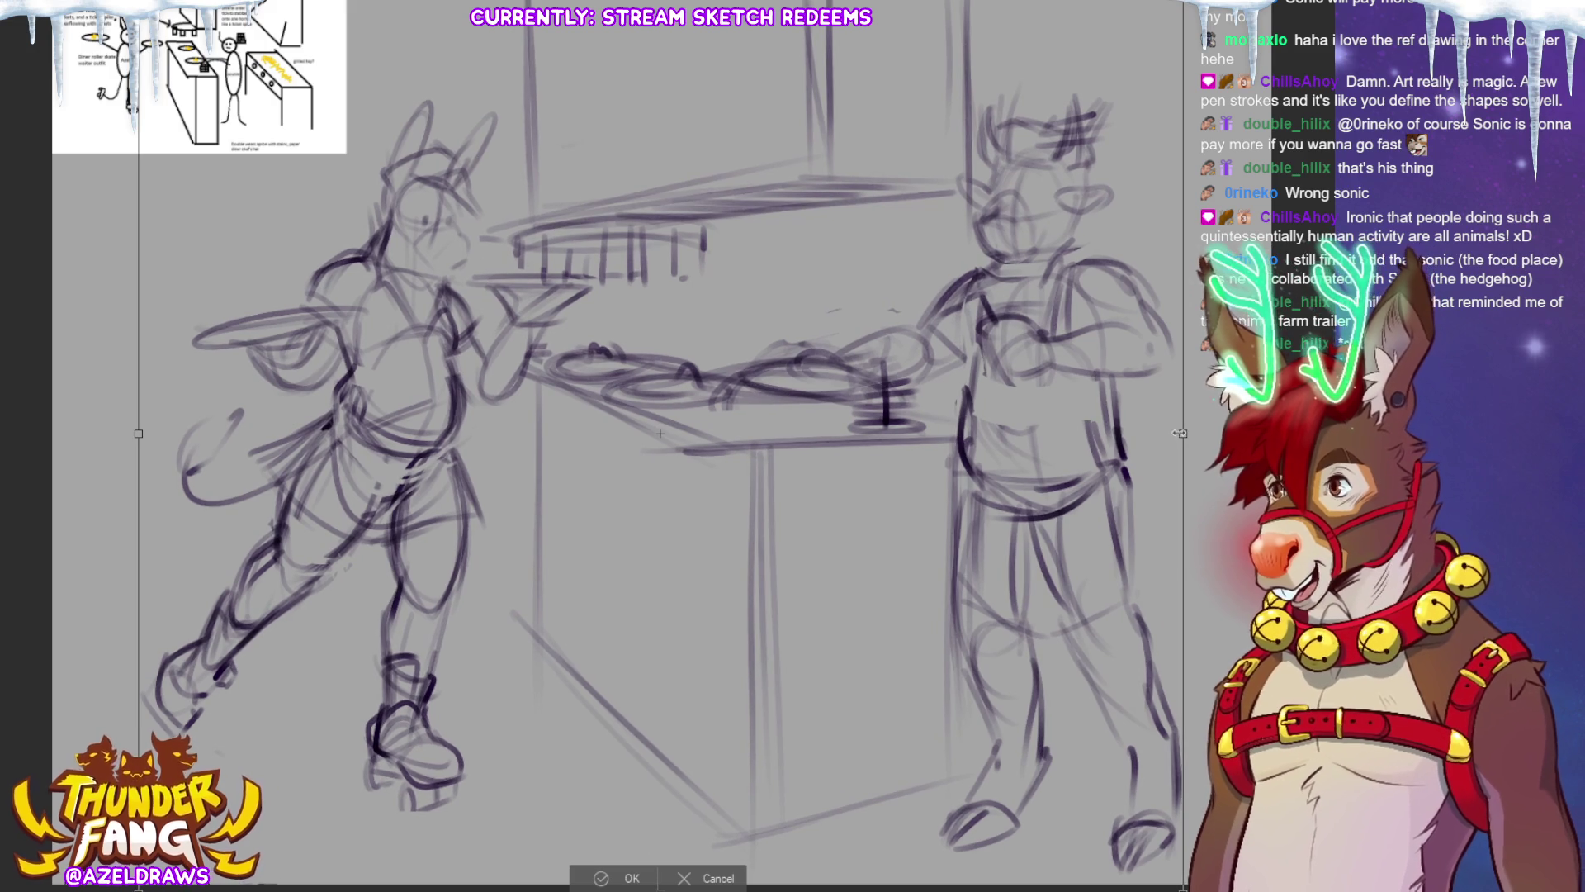
pyautogui.press('Return')
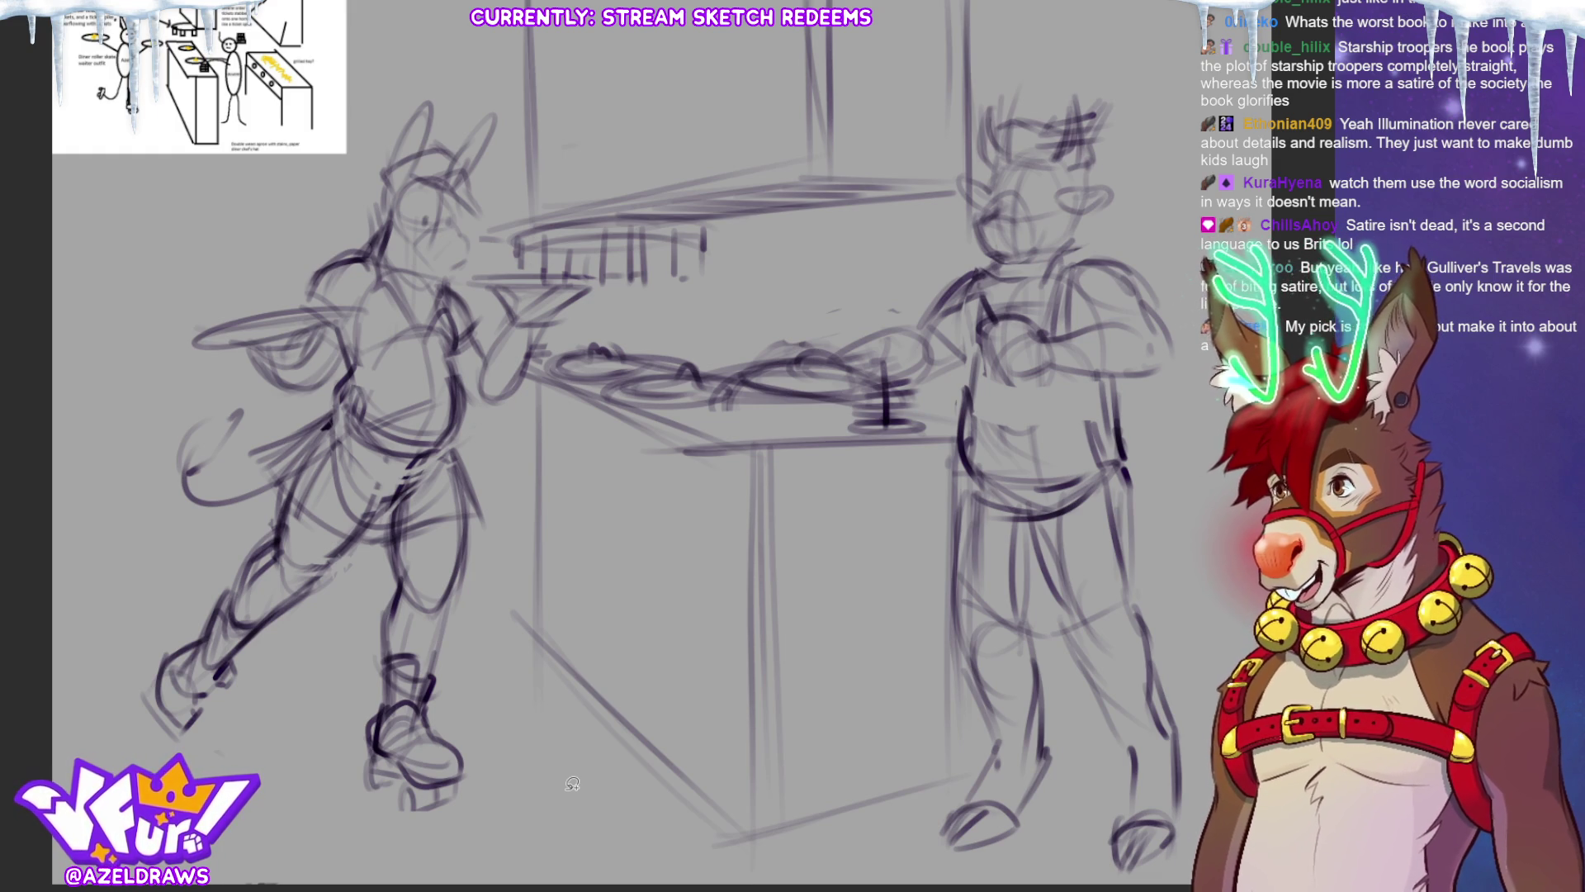
# Select a thin area near the right figure's hip.
pyautogui.moveTo(1125, 471); pyautogui.dragTo(1142, 521)
# Clear the hip selection and sketch the right figure's back leg.
pyautogui.hotkey('ctrl', 'd')
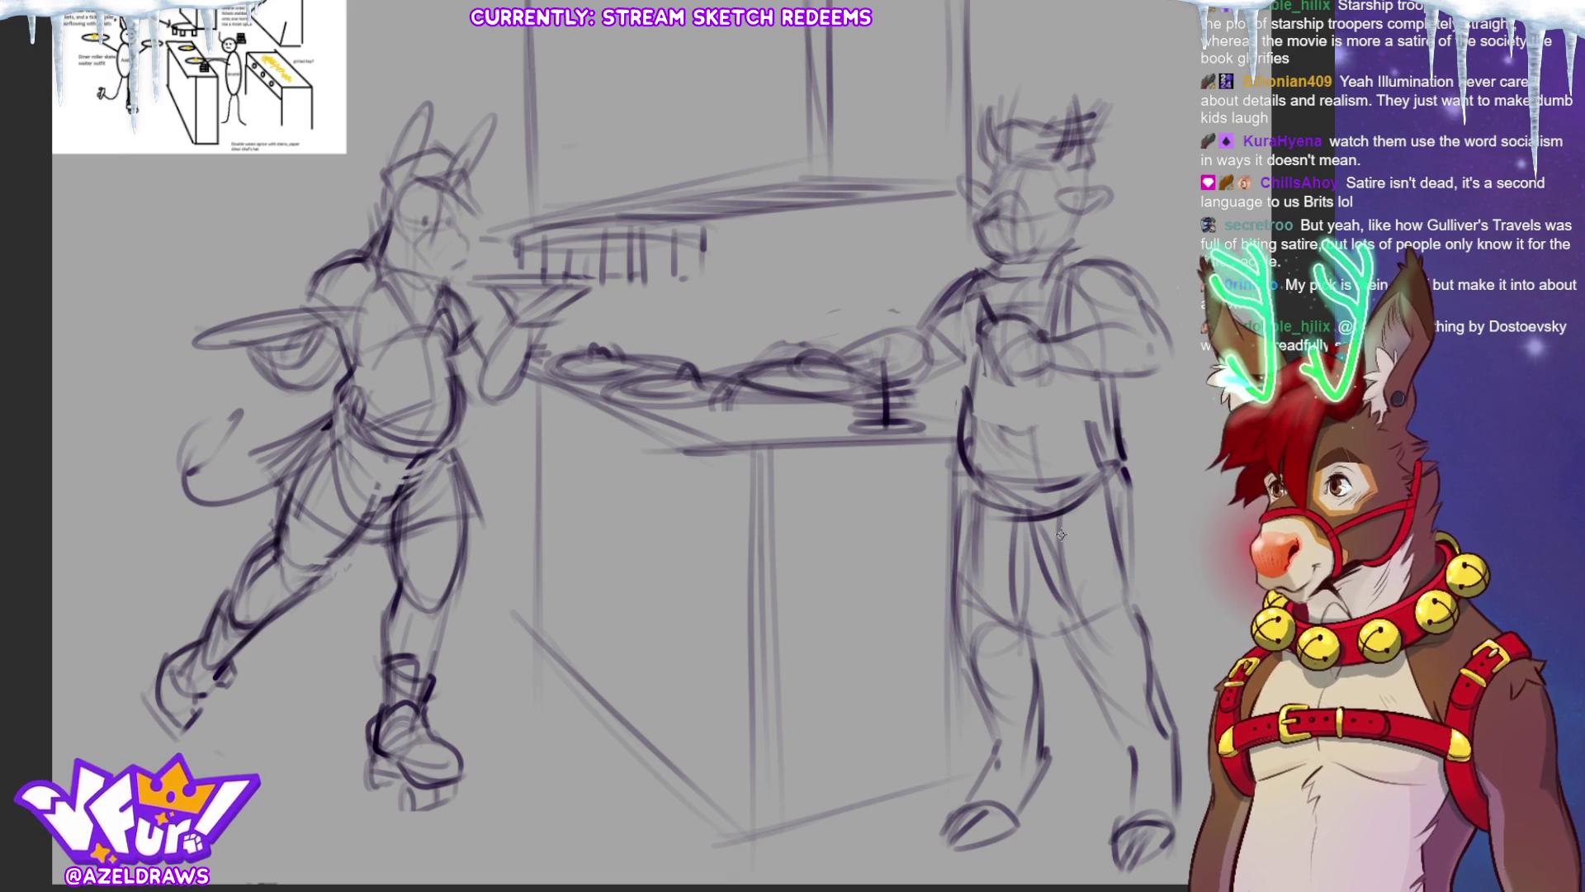
pyautogui.moveTo(1107, 472)
pyautogui.mouseDown()
pyautogui.moveTo(1163, 591)
pyautogui.moveTo(1227, 640)
pyautogui.mouseUp()
pyautogui.moveTo(1115, 524)
pyautogui.mouseDown()
pyautogui.moveTo(1164, 631)
pyautogui.moveTo(1201, 651)
pyautogui.mouseUp()
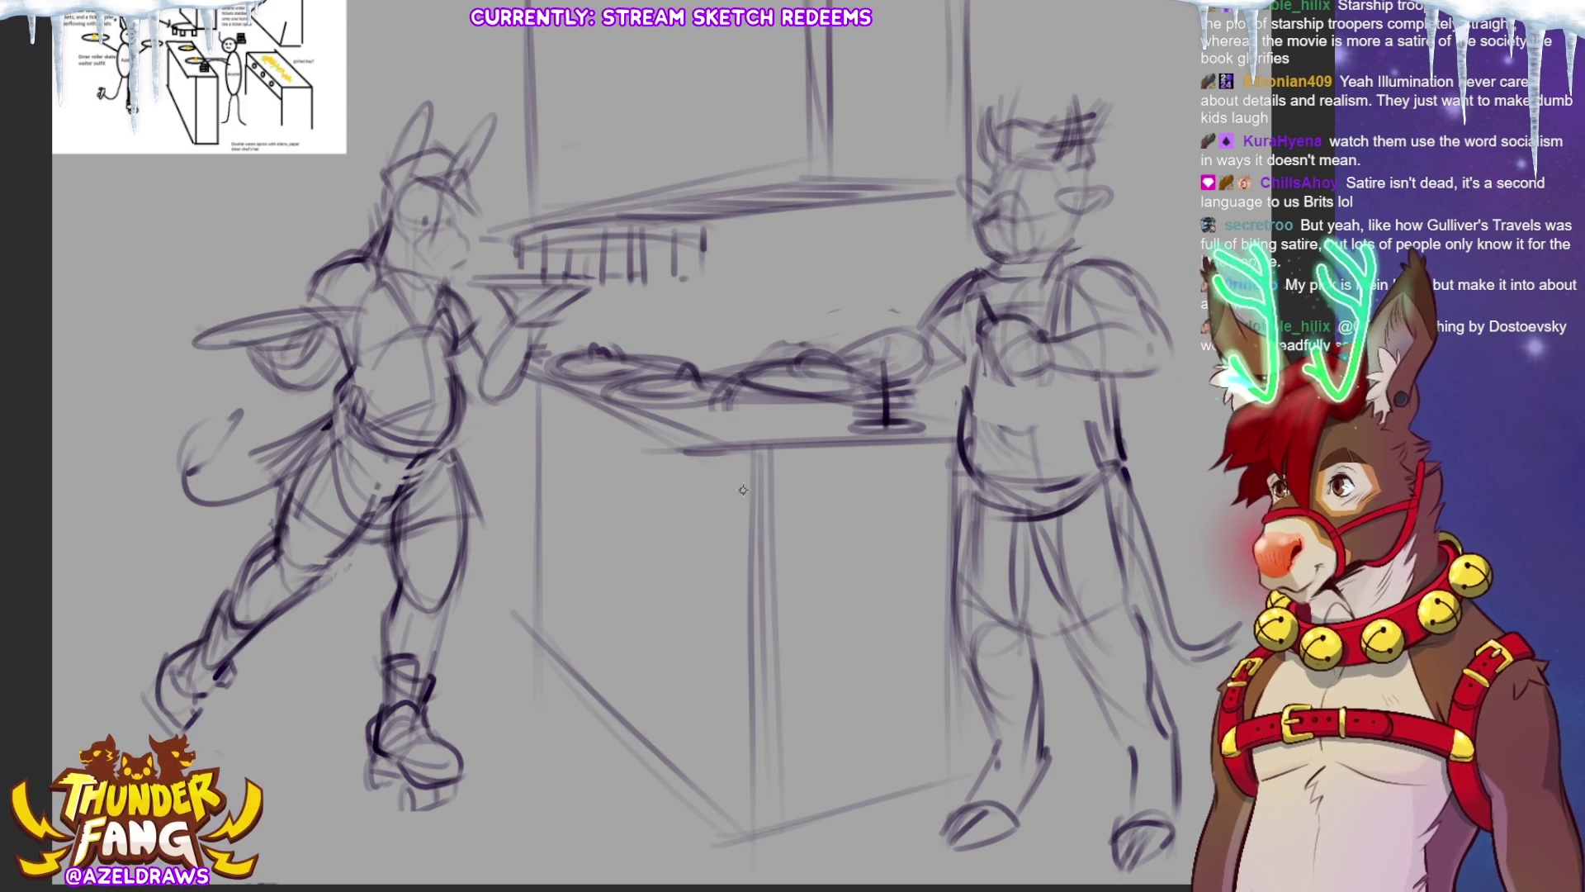
# Re-stroke the counter's top edge, front vertical edges and bottom front line.
pyautogui.moveTo(730, 450); pyautogui.dragTo(1001, 431)
pyautogui.moveTo(806, 467); pyautogui.dragTo(1080, 444)
pyautogui.moveTo(723, 470); pyautogui.dragTo(1032, 448)
pyautogui.moveTo(912, 422); pyautogui.dragTo(1082, 453)
pyautogui.moveTo(846, 405); pyautogui.dragTo(1085, 448)
pyautogui.moveTo(627, 417); pyautogui.dragTo(805, 471)
pyautogui.moveTo(992, 444); pyautogui.dragTo(990, 701)
pyautogui.moveTo(977, 445); pyautogui.dragTo(966, 863)
pyautogui.moveTo(995, 446); pyautogui.dragTo(989, 880)
pyautogui.moveTo(753, 459)
pyautogui.mouseDown()
pyautogui.moveTo(776, 880)
pyautogui.moveTo(898, 846)
pyautogui.mouseUp()
pyautogui.moveTo(995, 826); pyautogui.dragTo(789, 870)
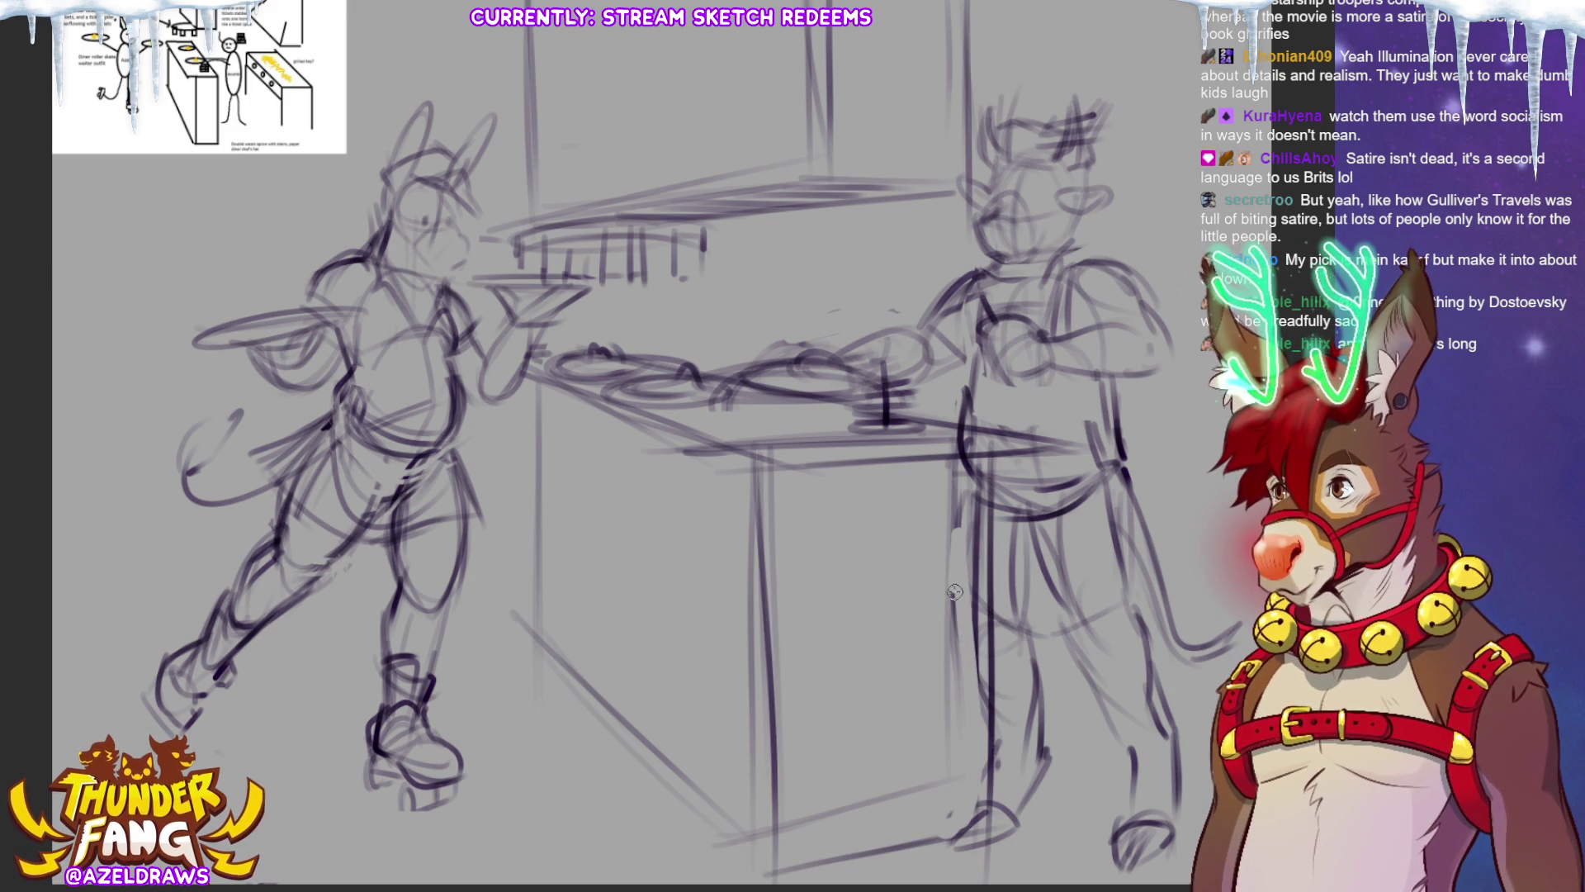
pyautogui.moveTo(966, 439); pyautogui.dragTo(772, 447)
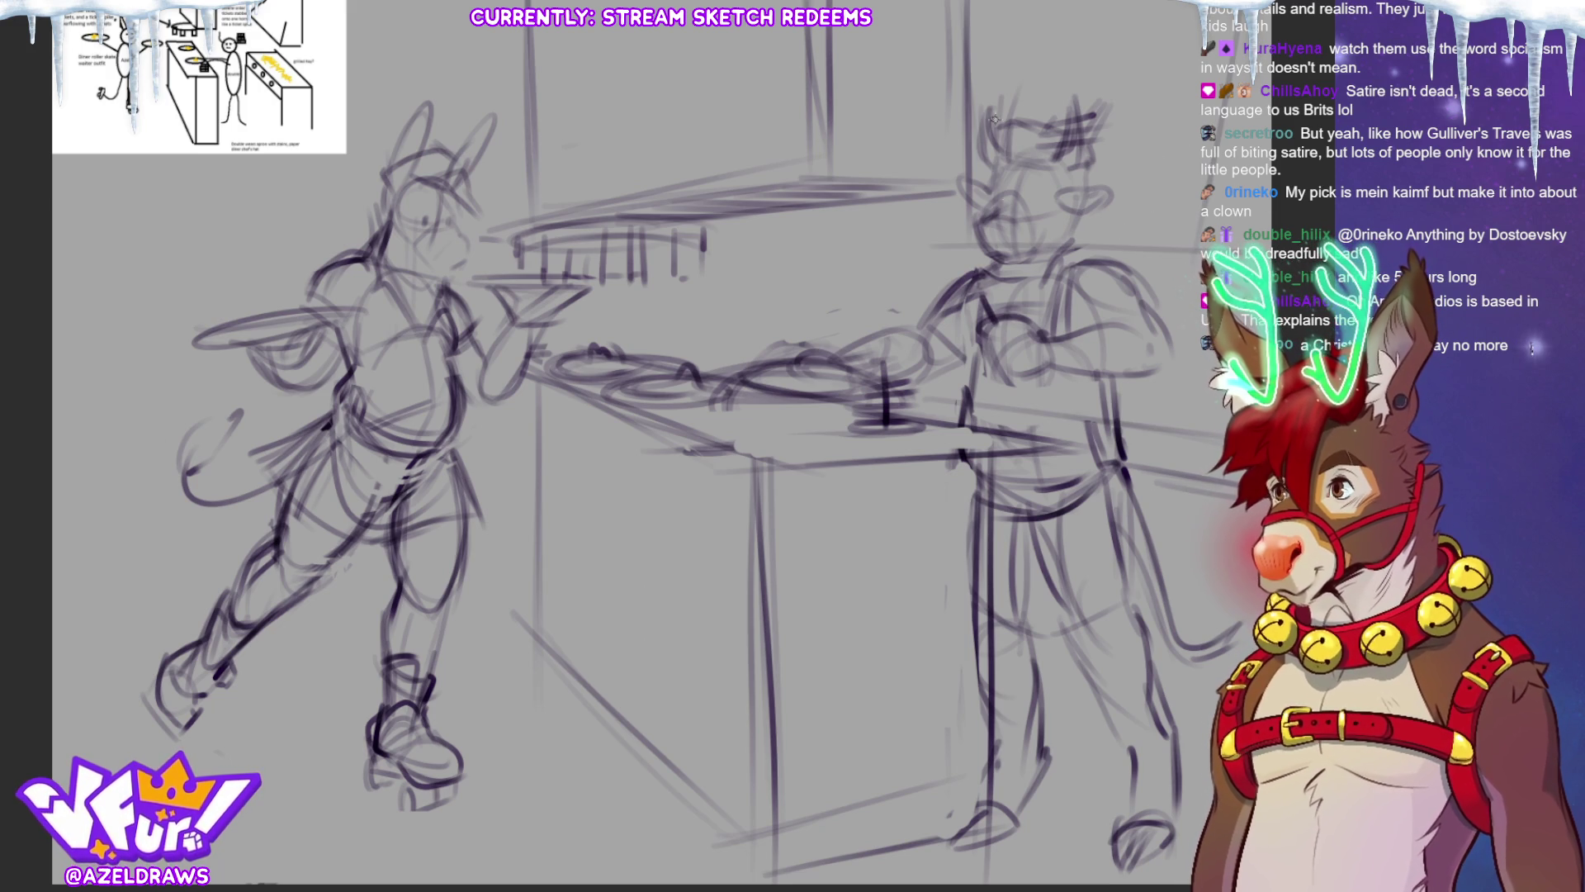
# Add a long diagonal line and horizontal background lines behind the right character's head.
pyautogui.moveTo(1019, 18); pyautogui.dragTo(911, 243)
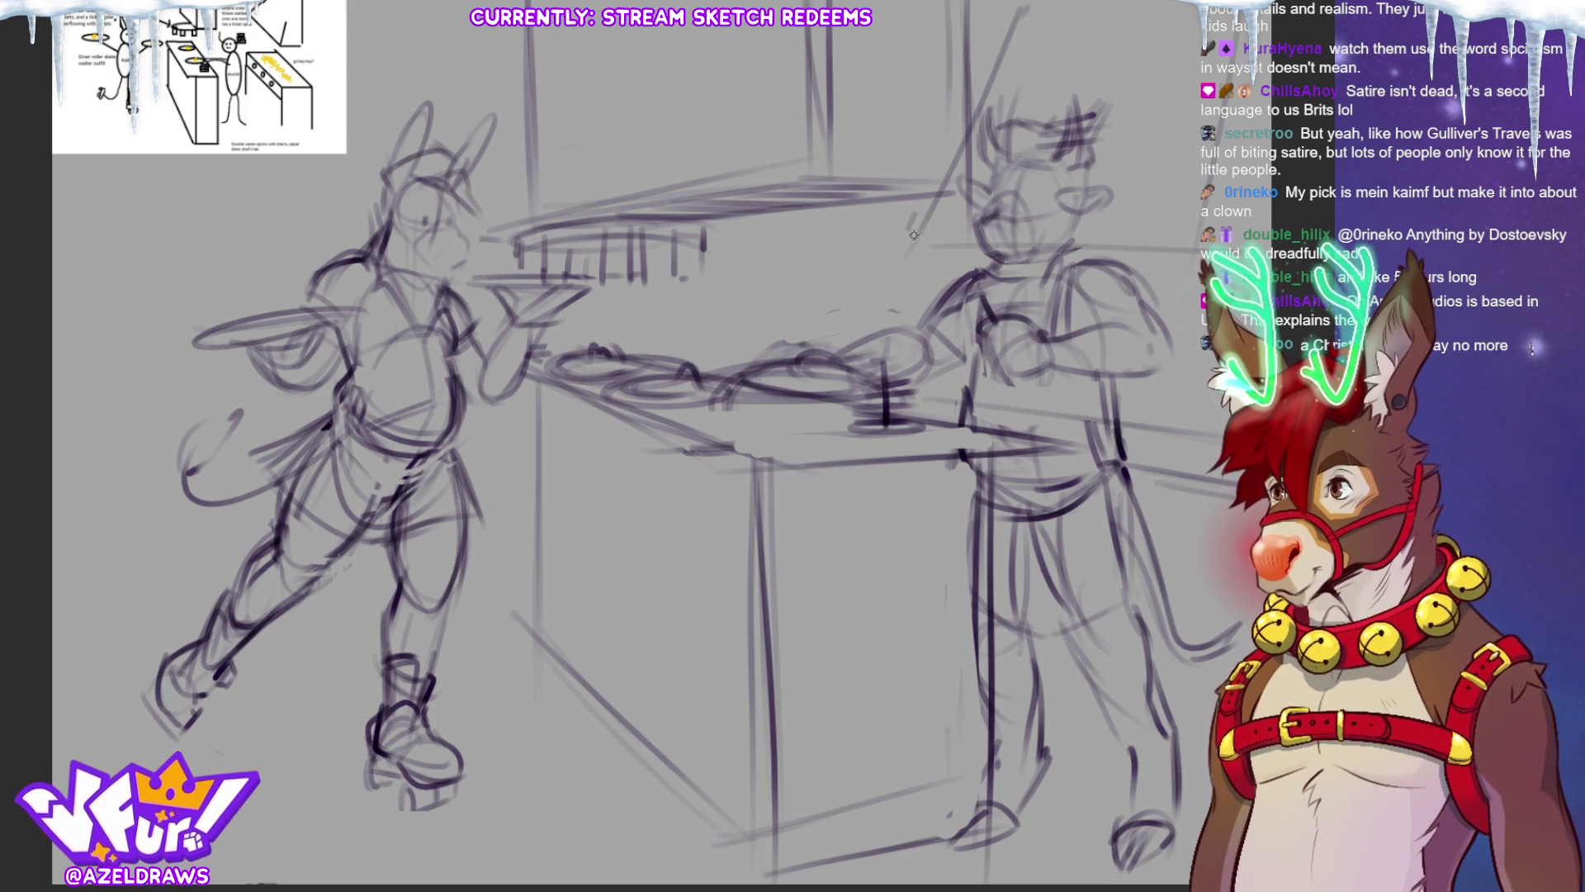
pyautogui.moveTo(1018, 223); pyautogui.dragTo(1147, 213)
pyautogui.moveTo(961, 220)
pyautogui.mouseDown()
pyautogui.moveTo(892, 231)
pyautogui.moveTo(1149, 215)
pyautogui.mouseUp()
pyautogui.moveTo(909, 193)
pyautogui.mouseDown()
pyautogui.moveTo(909, 284)
pyautogui.moveTo(1149, 241)
pyautogui.mouseUp()
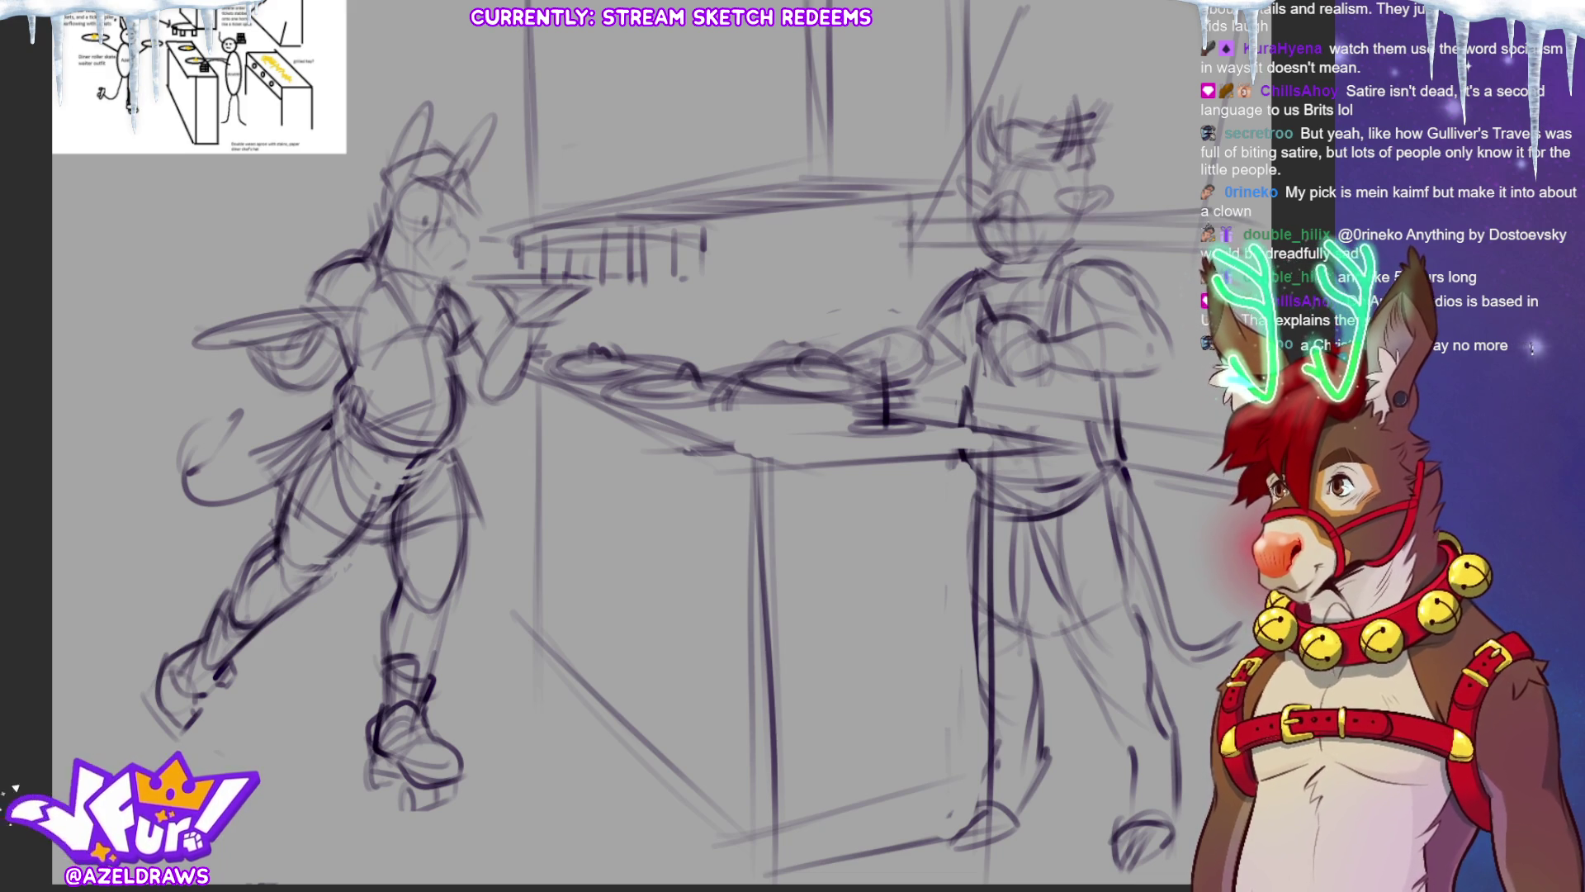
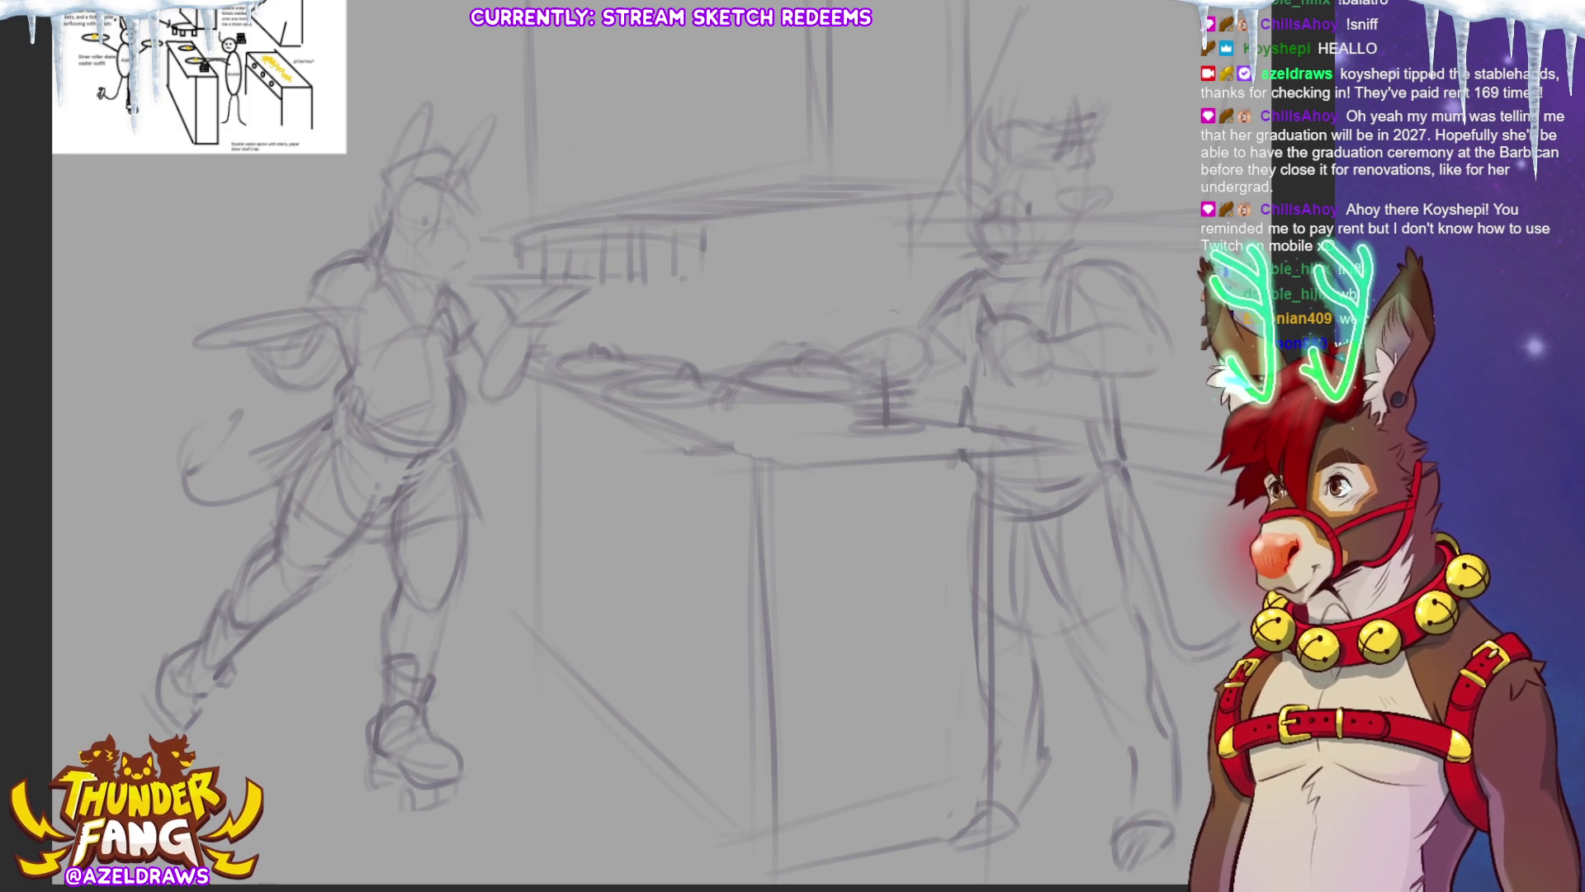
# Ink the curve of the waiter's cheek, discarding two trial strokes left of the figure.
pyautogui.moveTo(175, 364); pyautogui.dragTo(165, 483)
pyautogui.hotkey('ctrl', 'z')
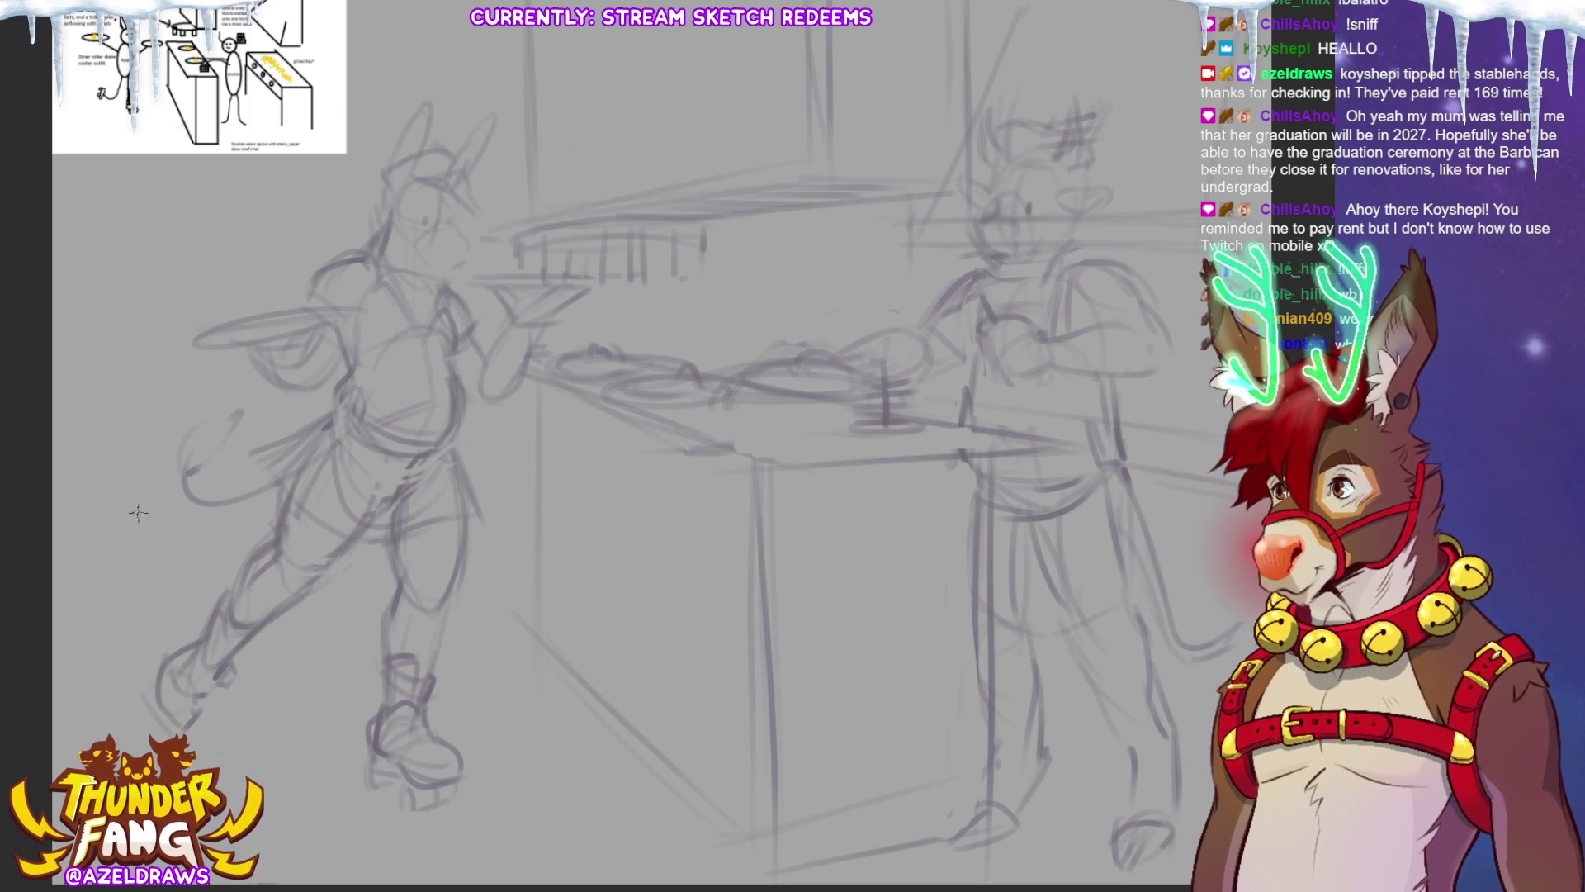
pyautogui.moveTo(173, 379); pyautogui.dragTo(118, 516)
pyautogui.hotkey('ctrl', 'z')
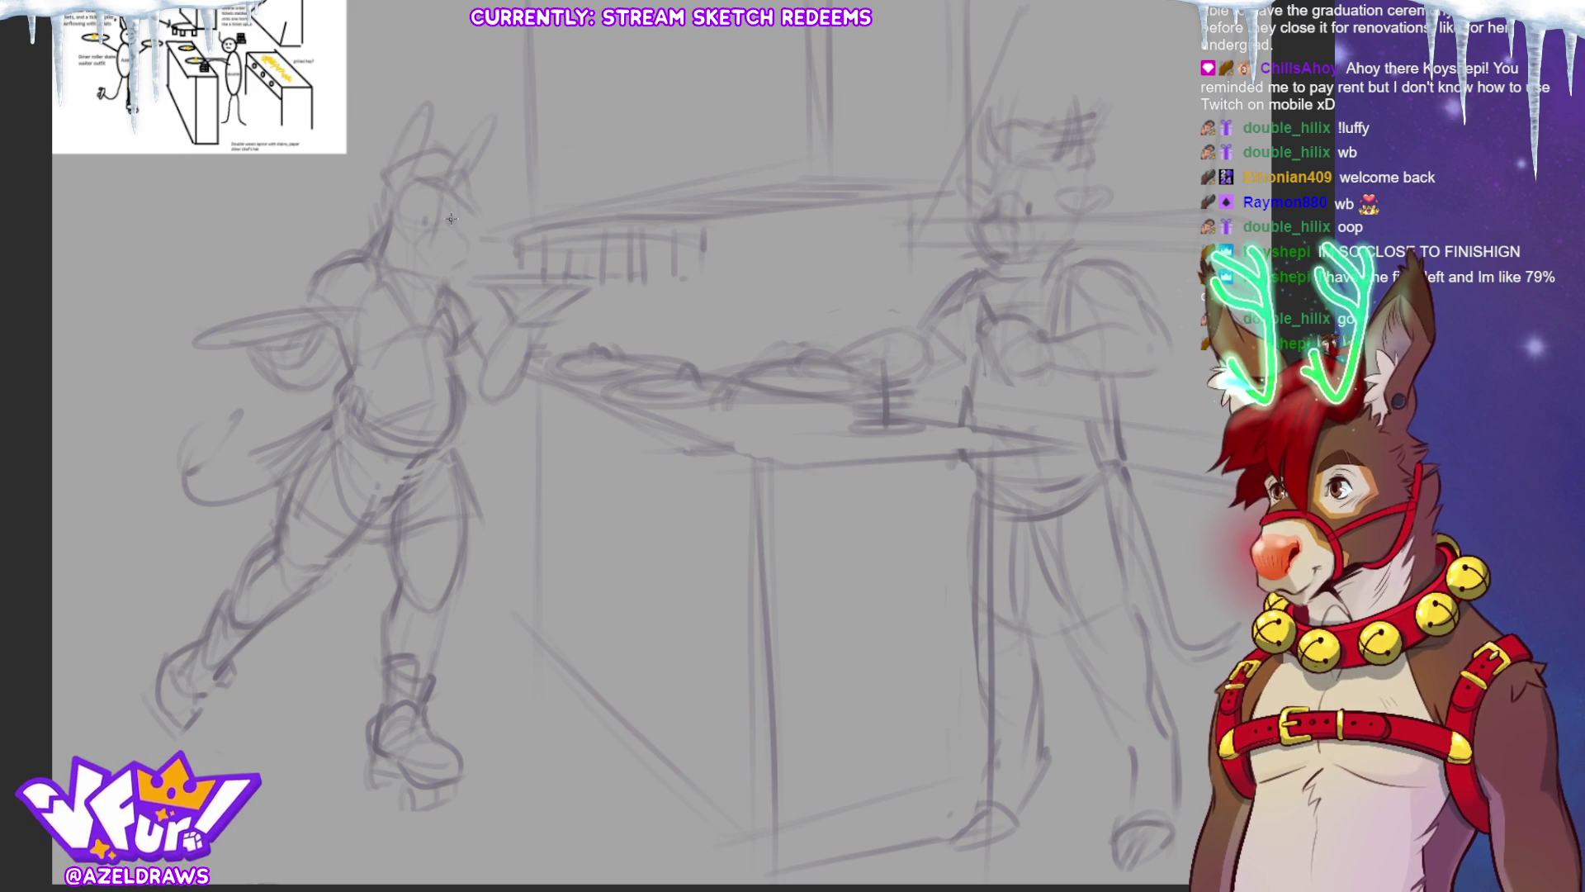
pyautogui.moveTo(453, 221); pyautogui.dragTo(462, 233)
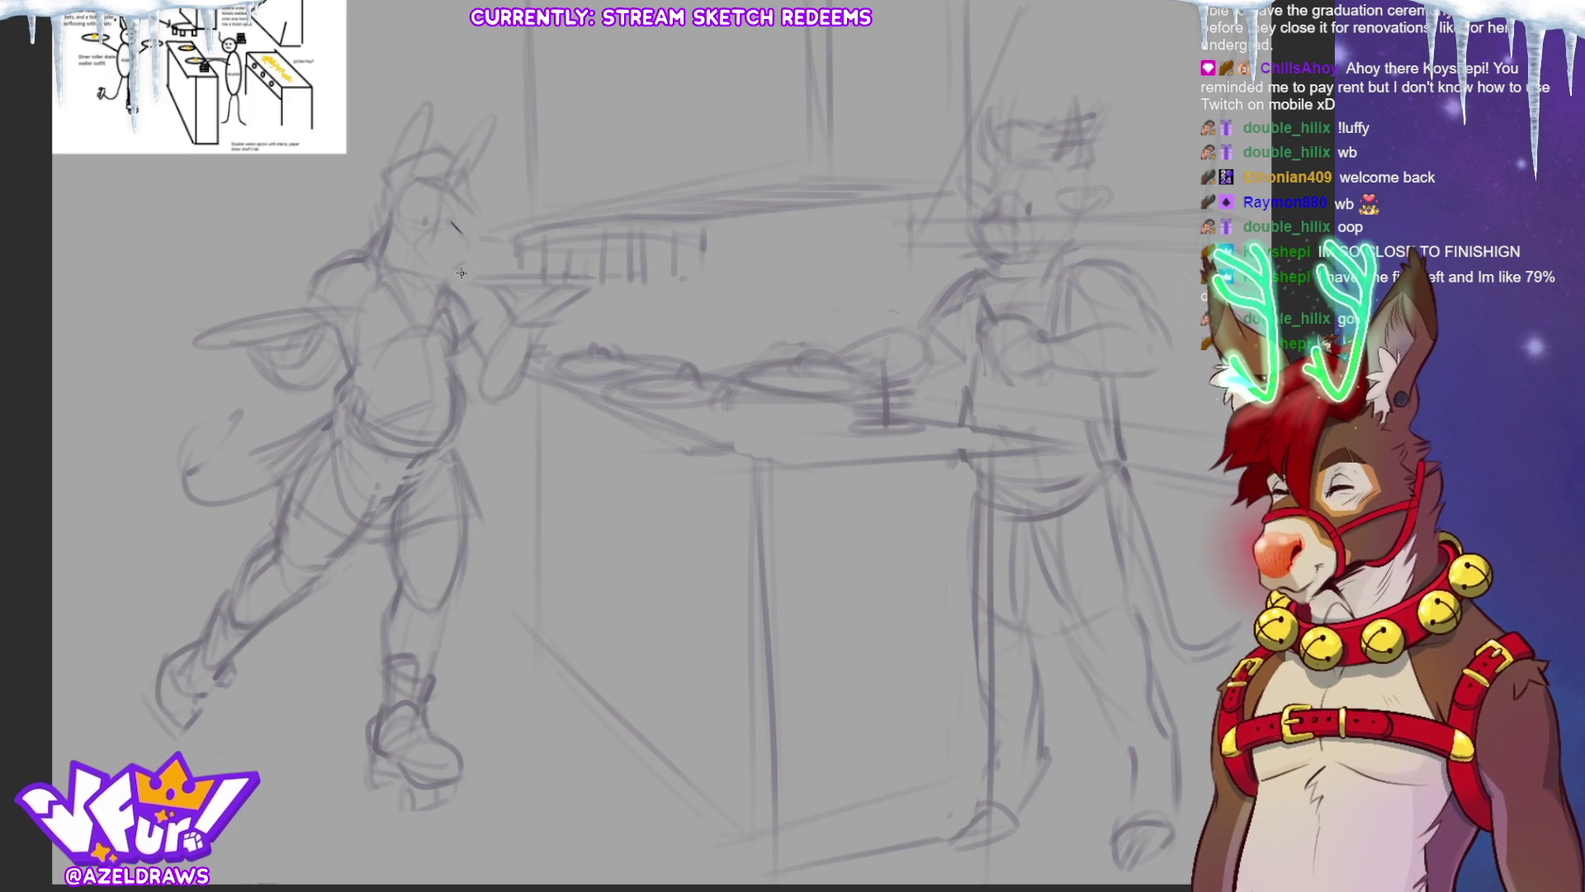
pyautogui.moveTo(461, 230); pyautogui.dragTo(466, 252)
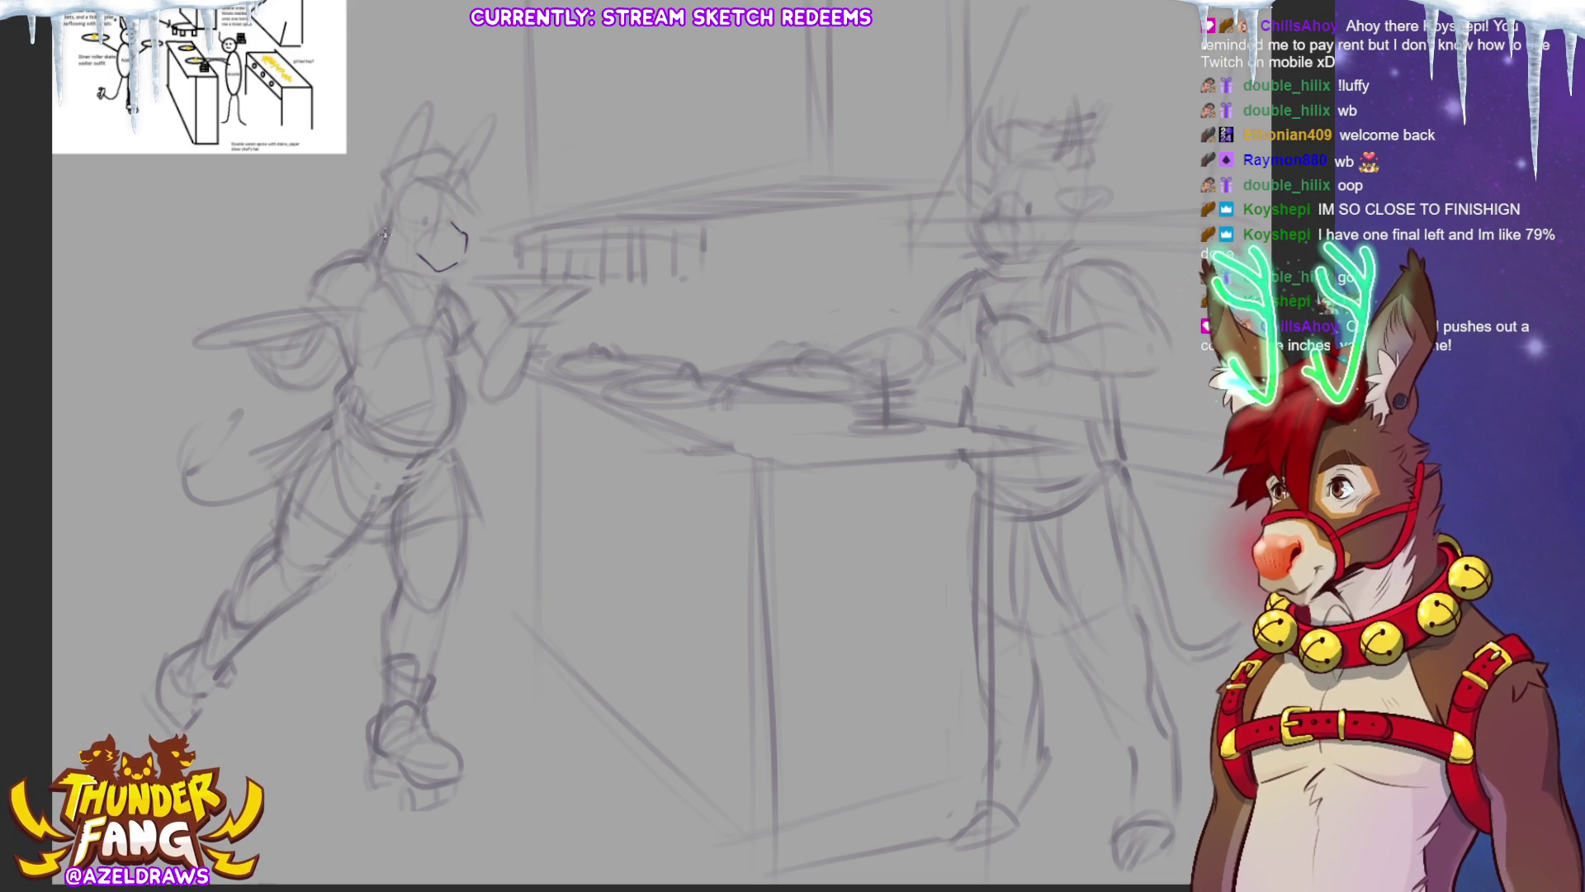
# Ink the waiter's muzzle, back of the head, spiky mane strokes and pointed ear.
pyautogui.moveTo(385, 210); pyautogui.dragTo(405, 252)
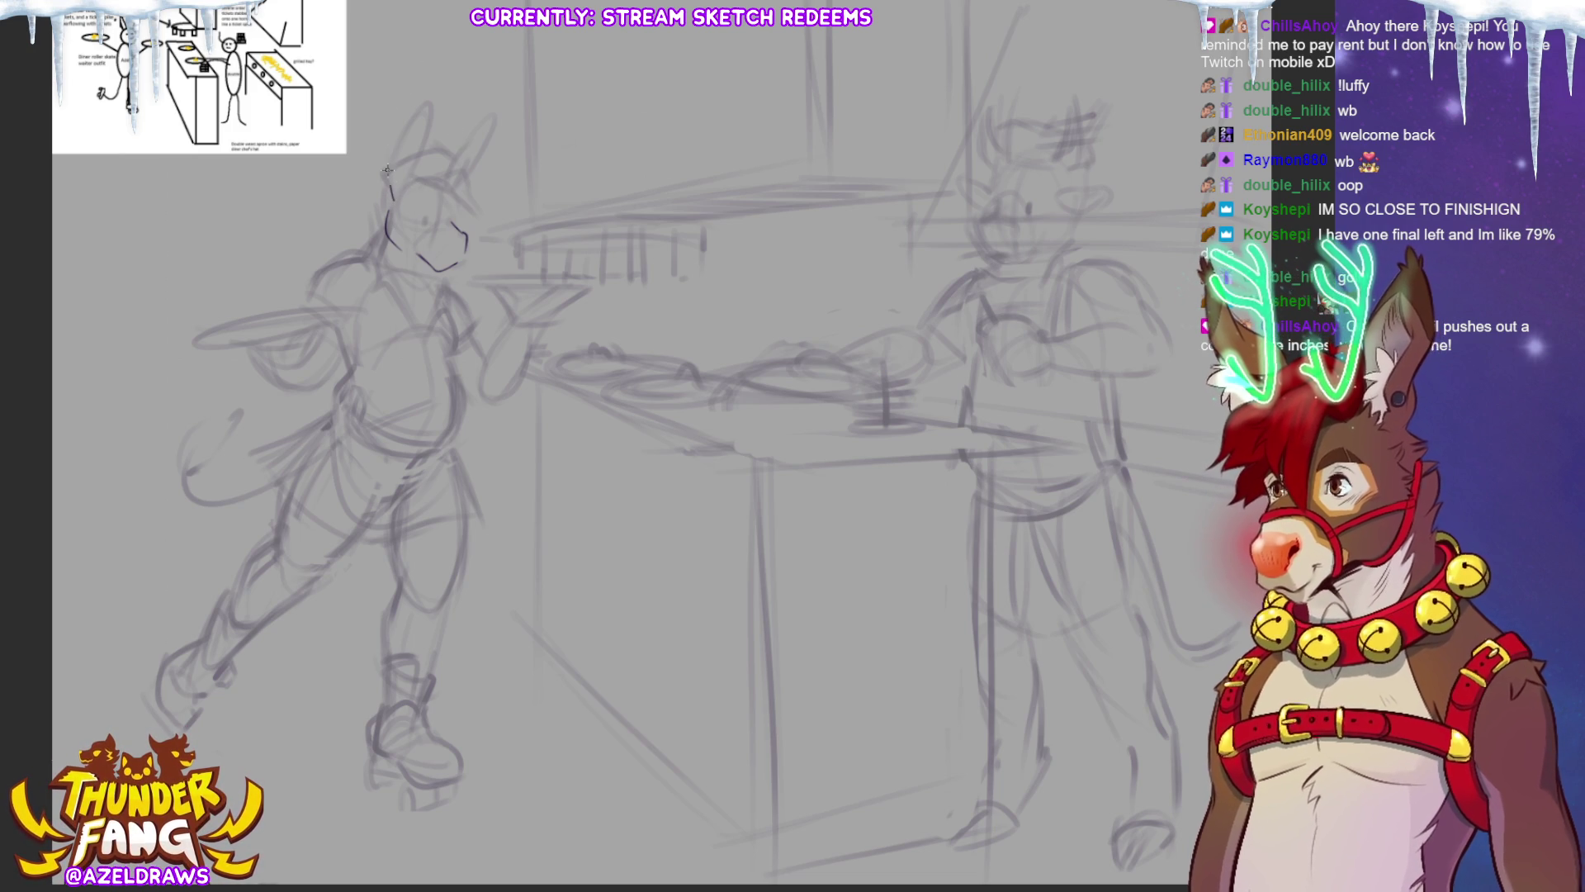
pyautogui.moveTo(401, 195)
pyautogui.mouseDown()
pyautogui.moveTo(402, 137)
pyautogui.moveTo(423, 165)
pyautogui.mouseUp()
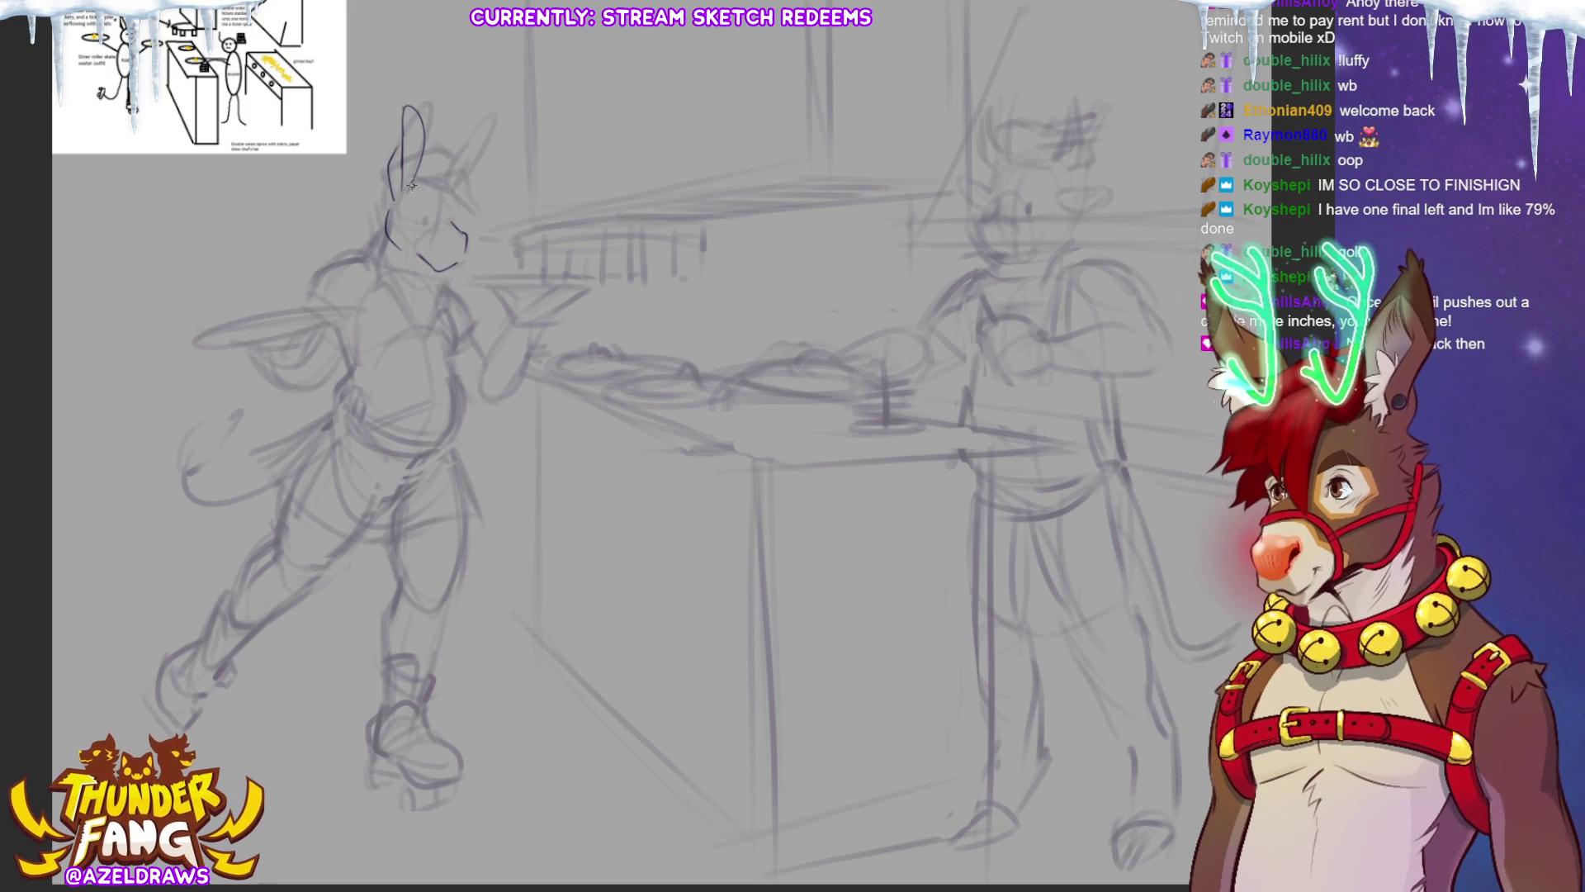
pyautogui.moveTo(411, 188)
pyautogui.mouseDown()
pyautogui.moveTo(446, 174)
pyautogui.moveTo(443, 151)
pyautogui.moveTo(463, 227)
pyautogui.moveTo(468, 206)
pyautogui.moveTo(485, 208)
pyautogui.mouseUp()
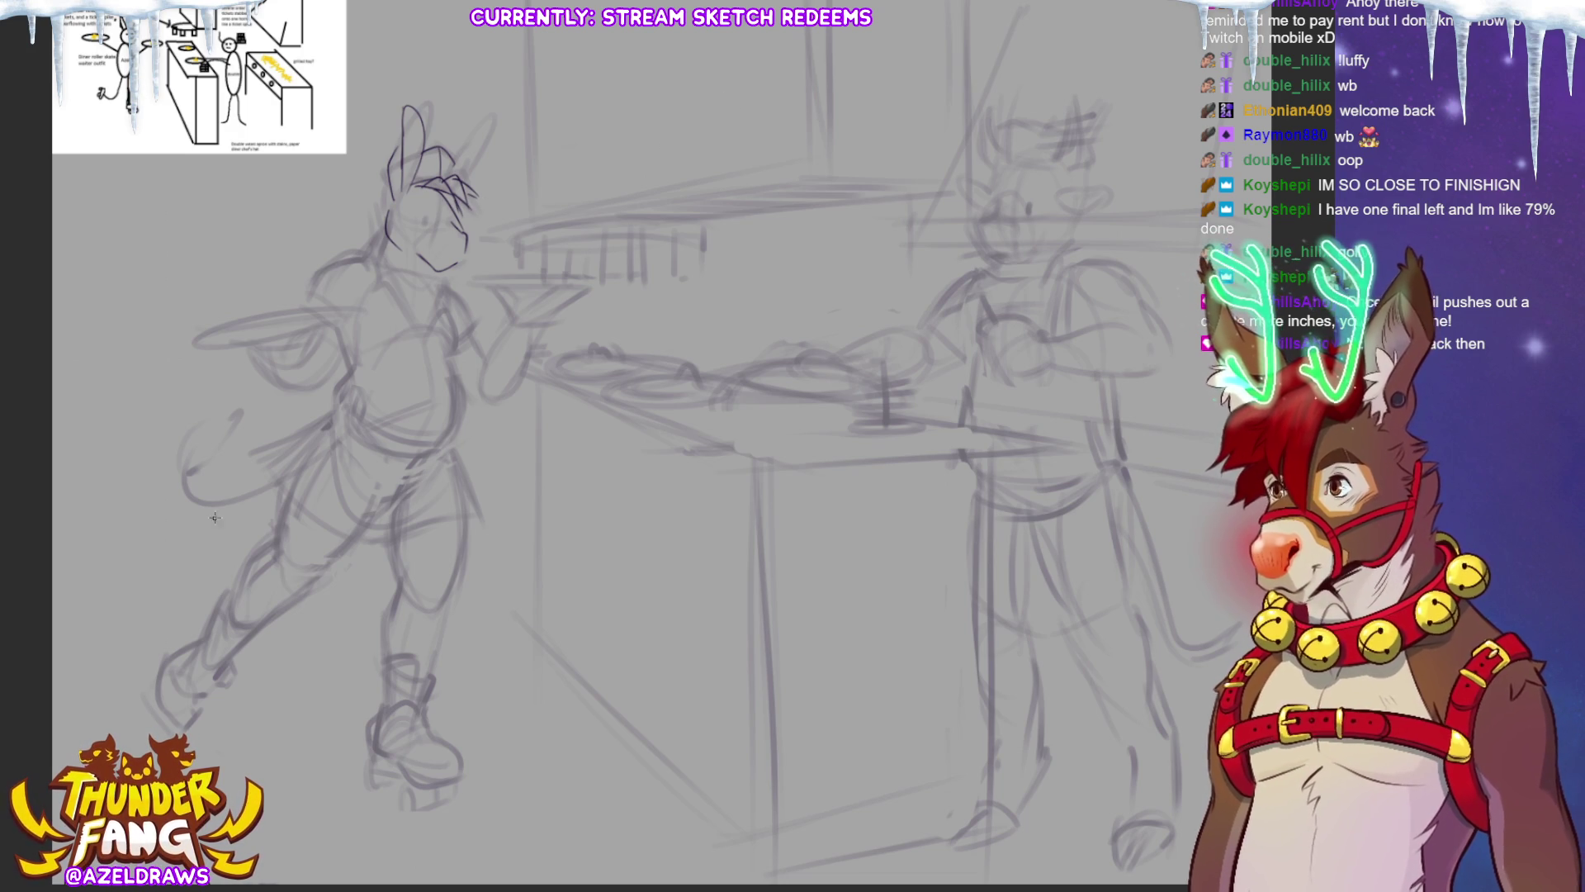
pyautogui.moveTo(363, 251); pyautogui.dragTo(394, 177)
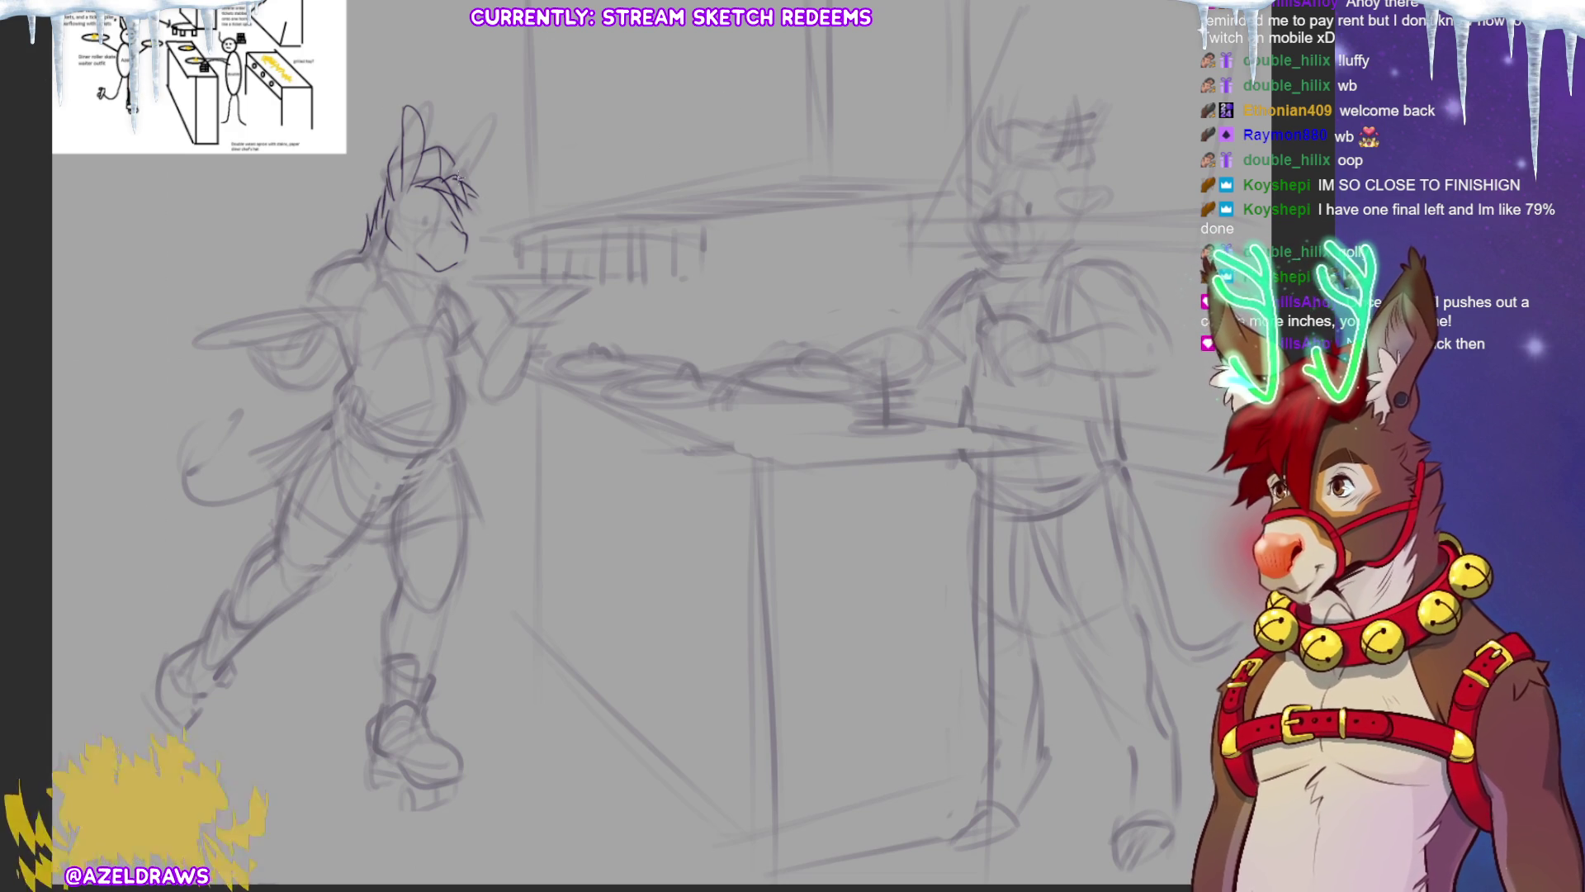
pyautogui.moveTo(453, 155)
pyautogui.mouseDown()
pyautogui.moveTo(488, 118)
pyautogui.moveTo(484, 139)
pyautogui.mouseUp()
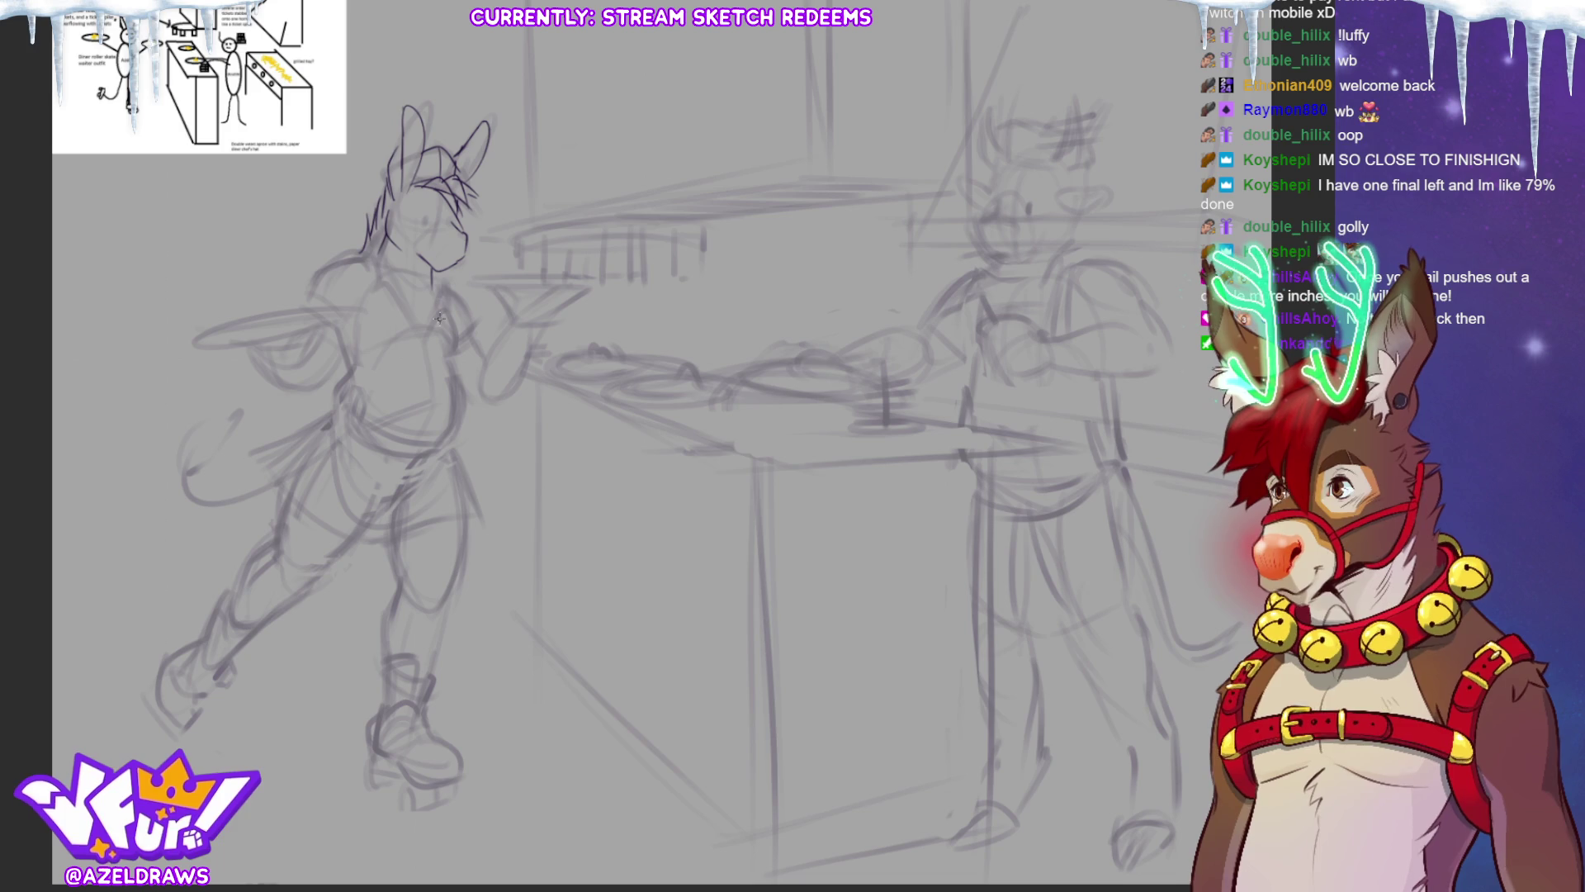
# Draw the neck line under the muzzle, extend the mane down the neck and add the shoulder.
pyautogui.moveTo(382, 252)
pyautogui.mouseDown()
pyautogui.moveTo(409, 307)
pyautogui.moveTo(429, 310)
pyautogui.moveTo(431, 281)
pyautogui.mouseUp()
pyautogui.moveTo(374, 227)
pyautogui.mouseDown()
pyautogui.moveTo(371, 256)
pyautogui.moveTo(429, 328)
pyautogui.moveTo(443, 296)
pyautogui.mouseUp()
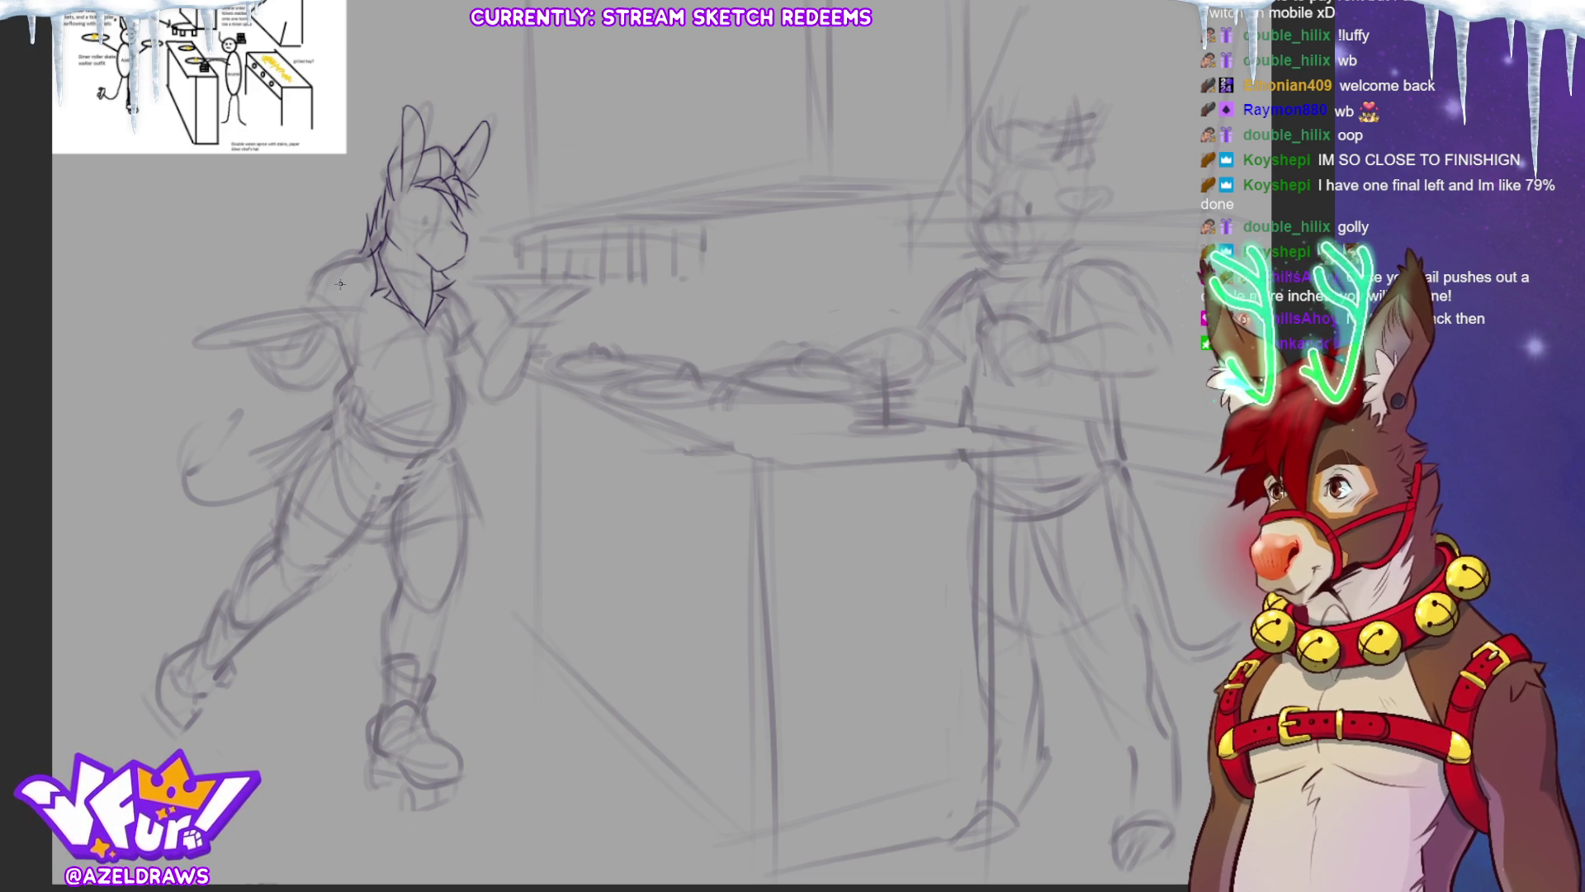
pyautogui.moveTo(318, 297)
pyautogui.mouseDown()
pyautogui.moveTo(337, 263)
pyautogui.moveTo(374, 254)
pyautogui.moveTo(344, 324)
pyautogui.mouseUp()
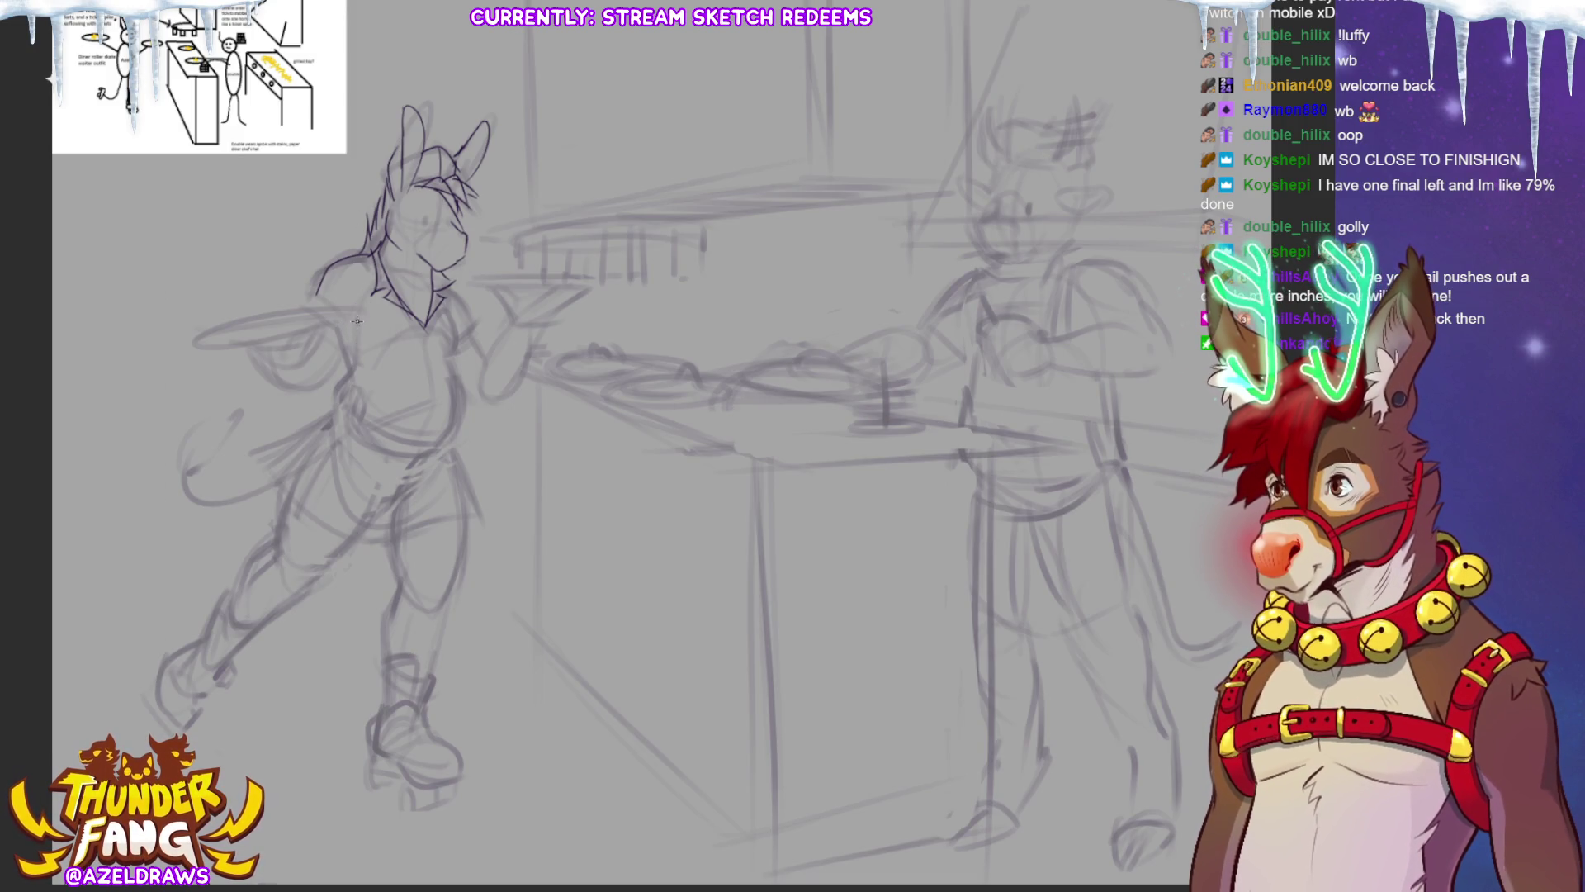
pyautogui.moveTo(372, 297)
pyautogui.mouseDown()
pyautogui.moveTo(312, 382)
pyautogui.moveTo(324, 357)
pyautogui.mouseUp()
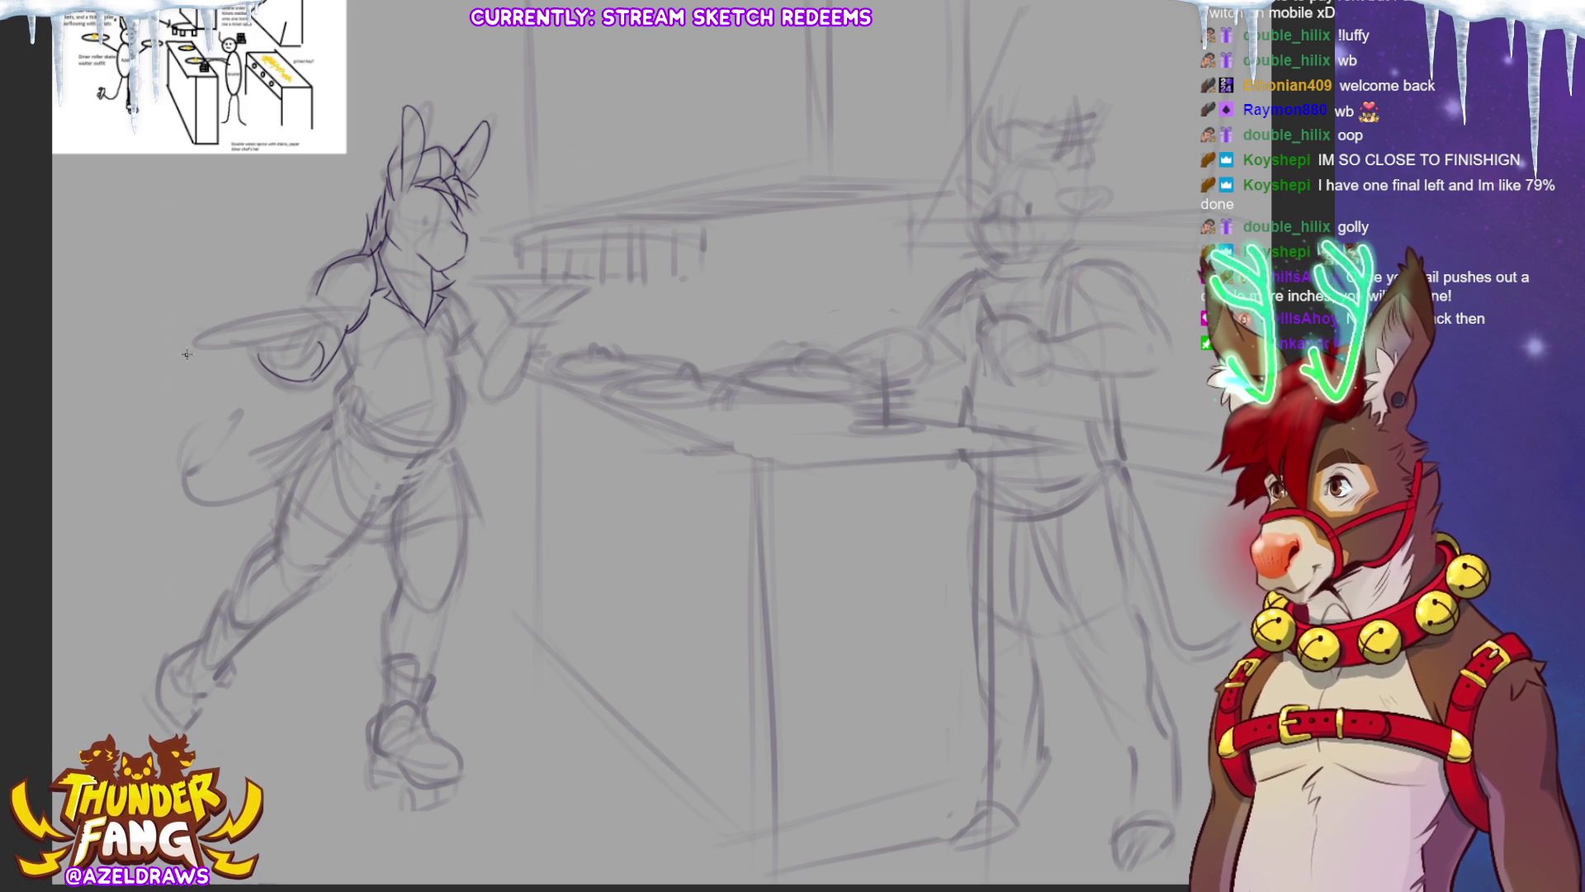
# Outline the left-hand plate with its inner rim and ink the shoulder line.
pyautogui.moveTo(260, 322)
pyautogui.mouseDown()
pyautogui.moveTo(229, 324)
pyautogui.moveTo(243, 348)
pyautogui.moveTo(354, 322)
pyautogui.moveTo(207, 340)
pyautogui.moveTo(354, 307)
pyautogui.mouseUp()
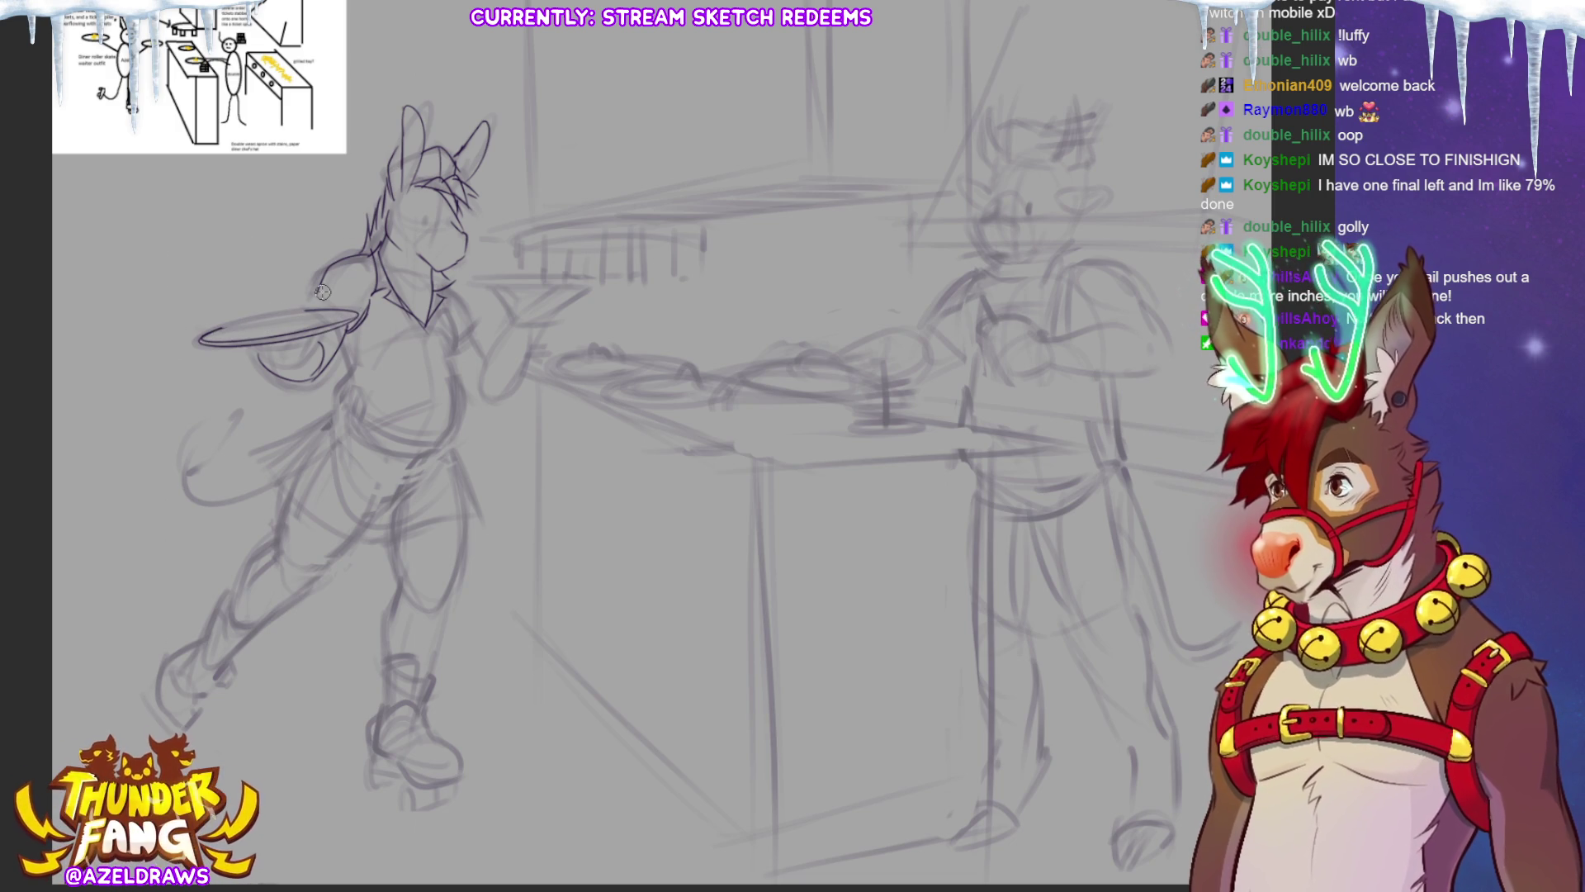
pyautogui.moveTo(262, 310)
pyautogui.mouseDown()
pyautogui.moveTo(215, 323)
pyautogui.moveTo(304, 313)
pyautogui.mouseUp()
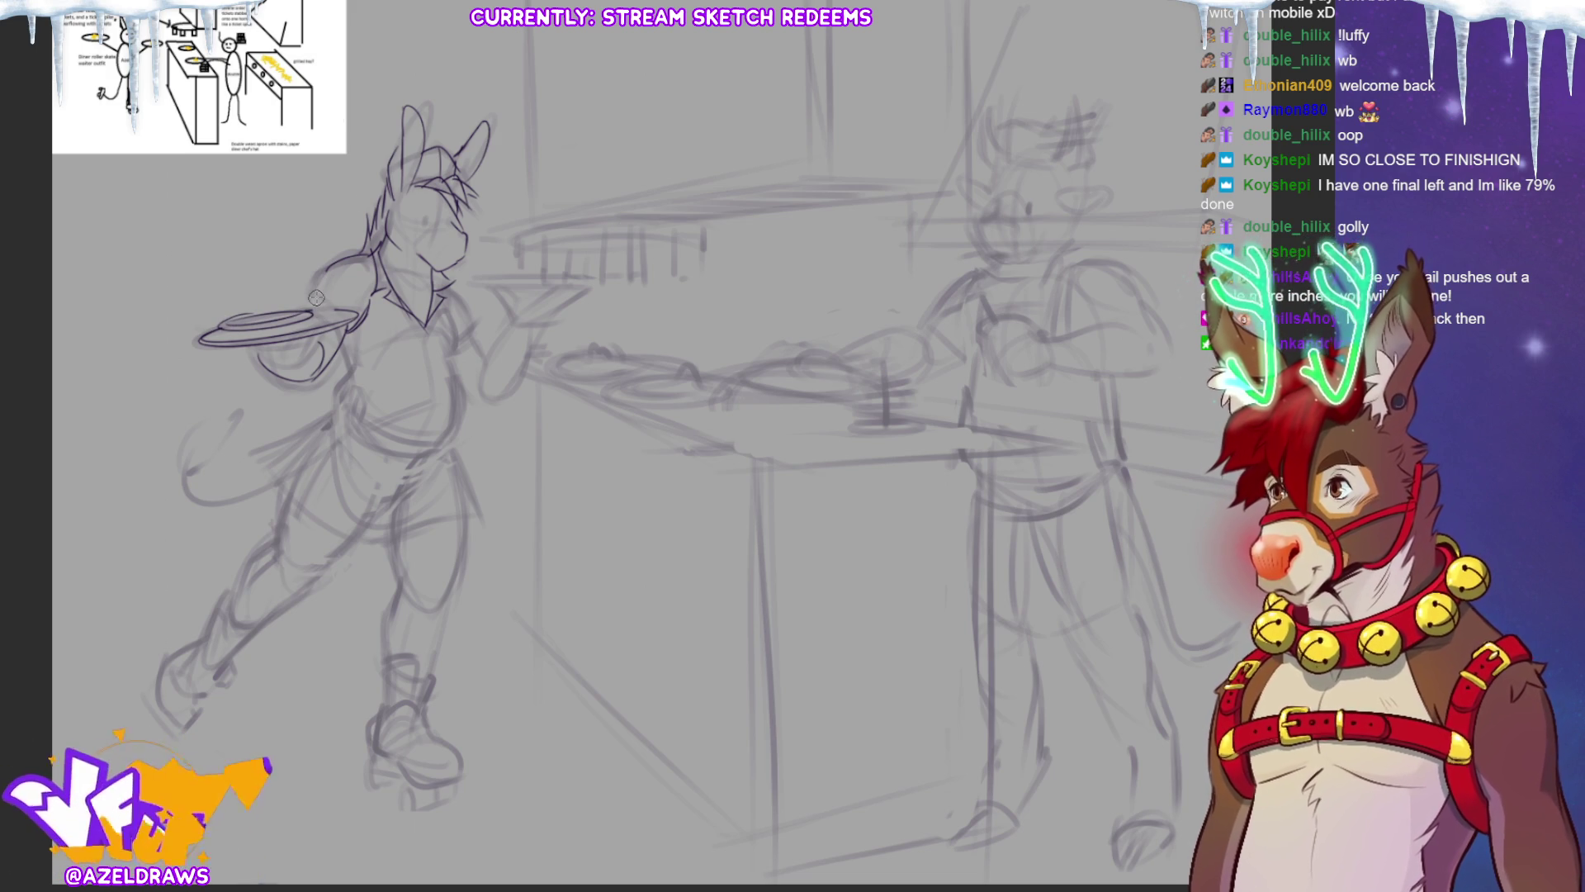
pyautogui.moveTo(346, 272)
pyautogui.mouseDown()
pyautogui.moveTo(307, 279)
pyautogui.moveTo(368, 250)
pyautogui.moveTo(311, 321)
pyautogui.moveTo(345, 312)
pyautogui.moveTo(258, 321)
pyautogui.moveTo(289, 322)
pyautogui.mouseUp()
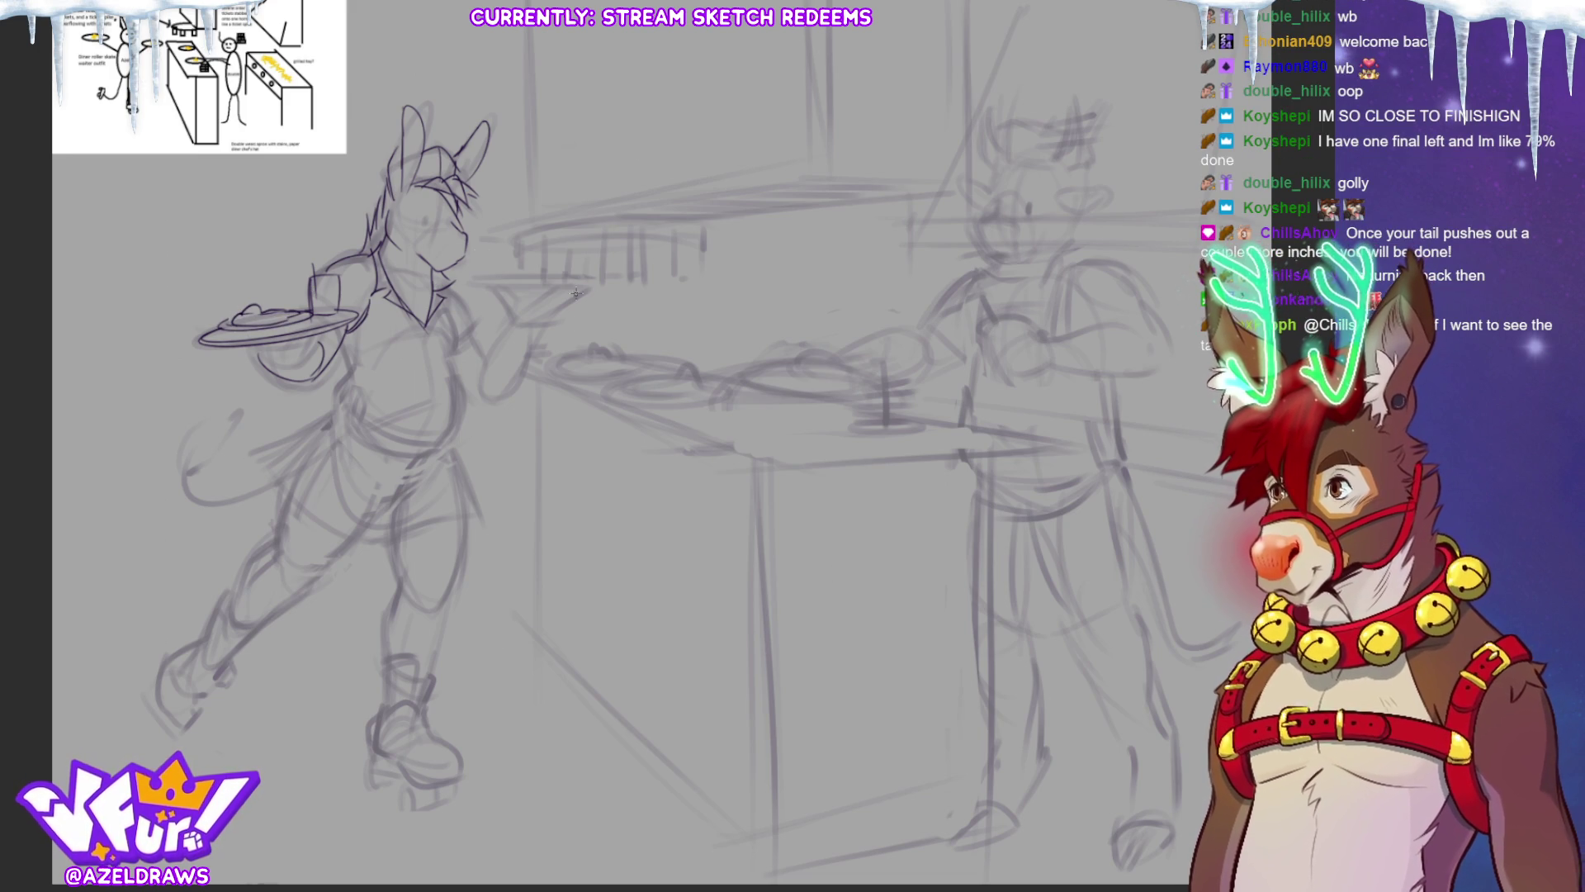
# Sketch the hand under the left tray and draw the right tray as a dark straight line.
pyautogui.moveTo(257, 354)
pyautogui.mouseDown()
pyautogui.moveTo(272, 371)
pyautogui.moveTo(315, 356)
pyautogui.moveTo(309, 345)
pyautogui.mouseUp()
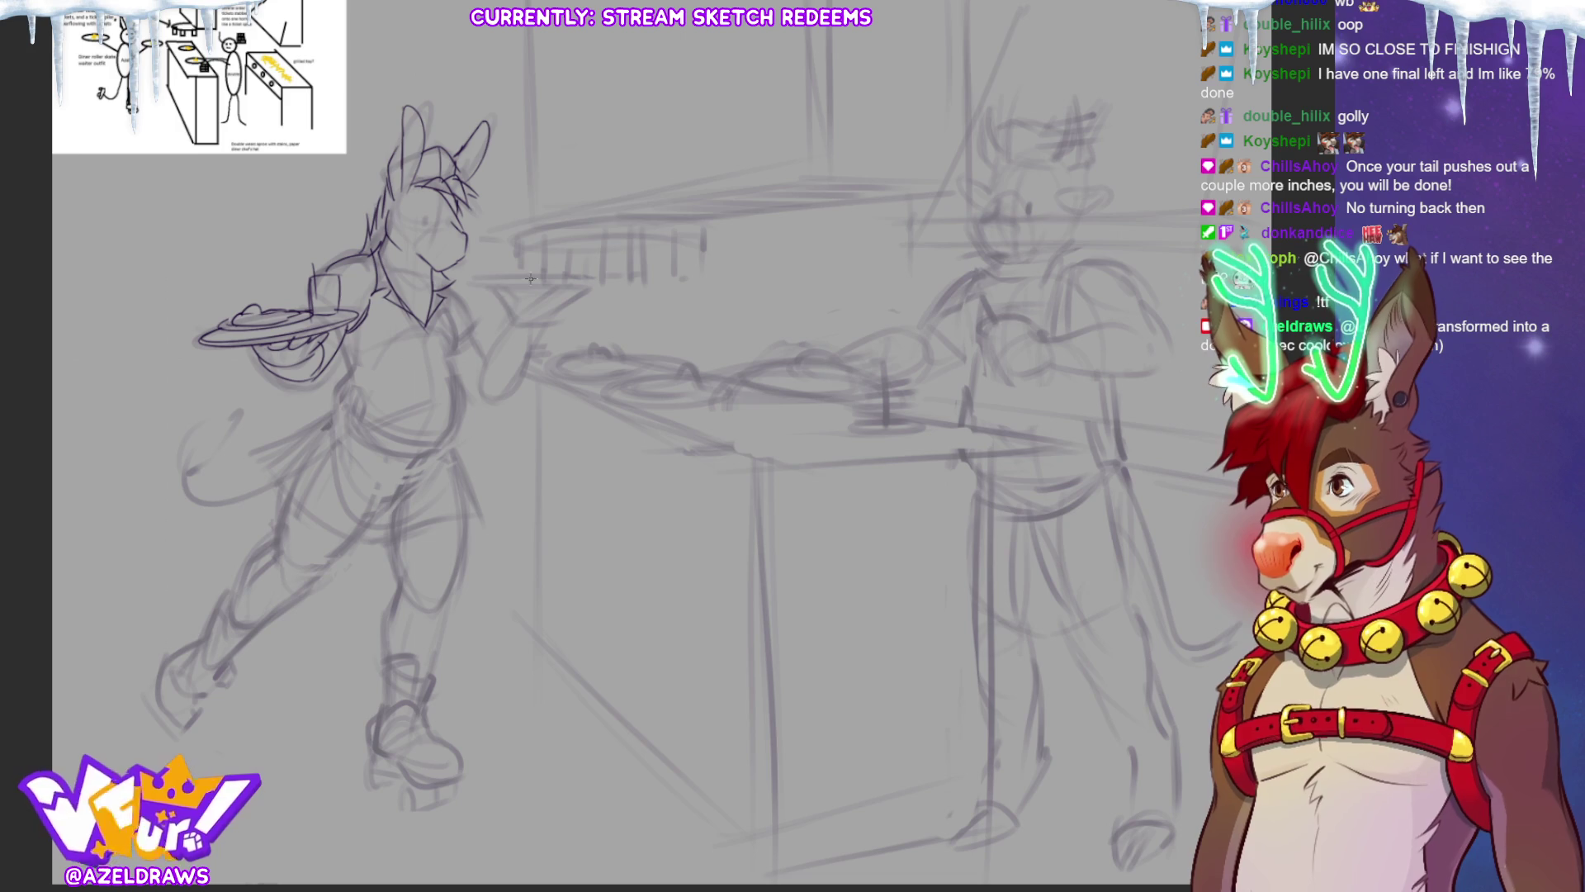
pyautogui.moveTo(464, 286); pyautogui.dragTo(620, 281)
pyautogui.moveTo(463, 281); pyautogui.dragTo(617, 281)
pyautogui.hotkey('ctrl', 'z')
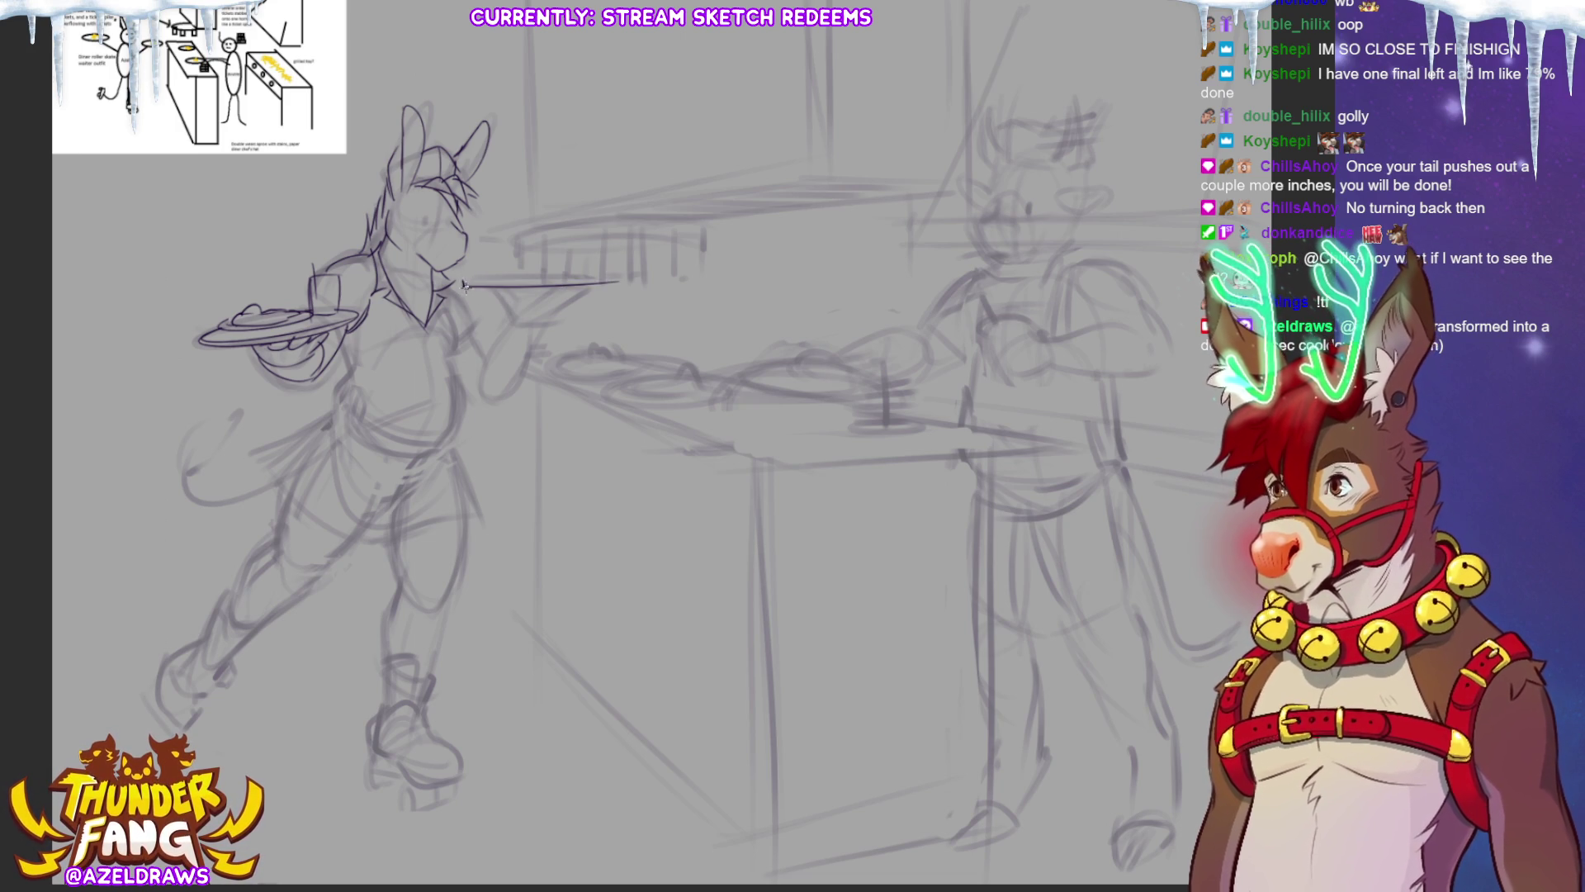
pyautogui.moveTo(461, 282); pyautogui.dragTo(618, 281)
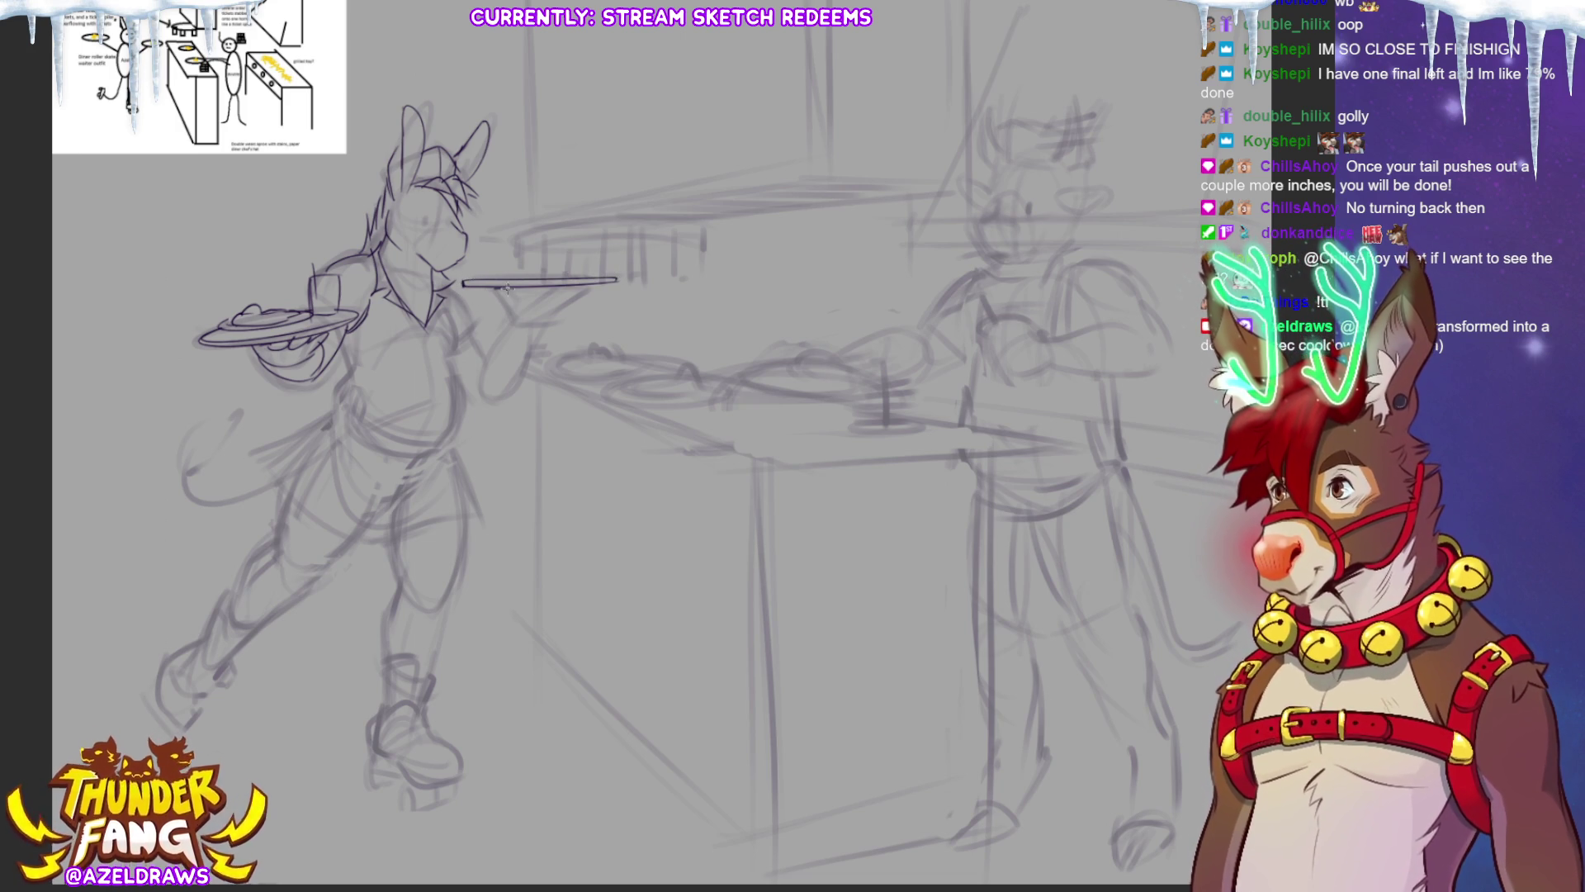
# Add the hand under the right tray's end and darken the tail curving from the apron.
pyautogui.moveTo(541, 303)
pyautogui.mouseDown()
pyautogui.moveTo(574, 285)
pyautogui.moveTo(520, 322)
pyautogui.moveTo(542, 323)
pyautogui.mouseUp()
pyautogui.hotkey('ctrl', 'z')
pyautogui.hotkey('ctrl', 'z')
pyautogui.moveTo(549, 299)
pyautogui.mouseDown()
pyautogui.moveTo(582, 287)
pyautogui.moveTo(554, 309)
pyautogui.mouseUp()
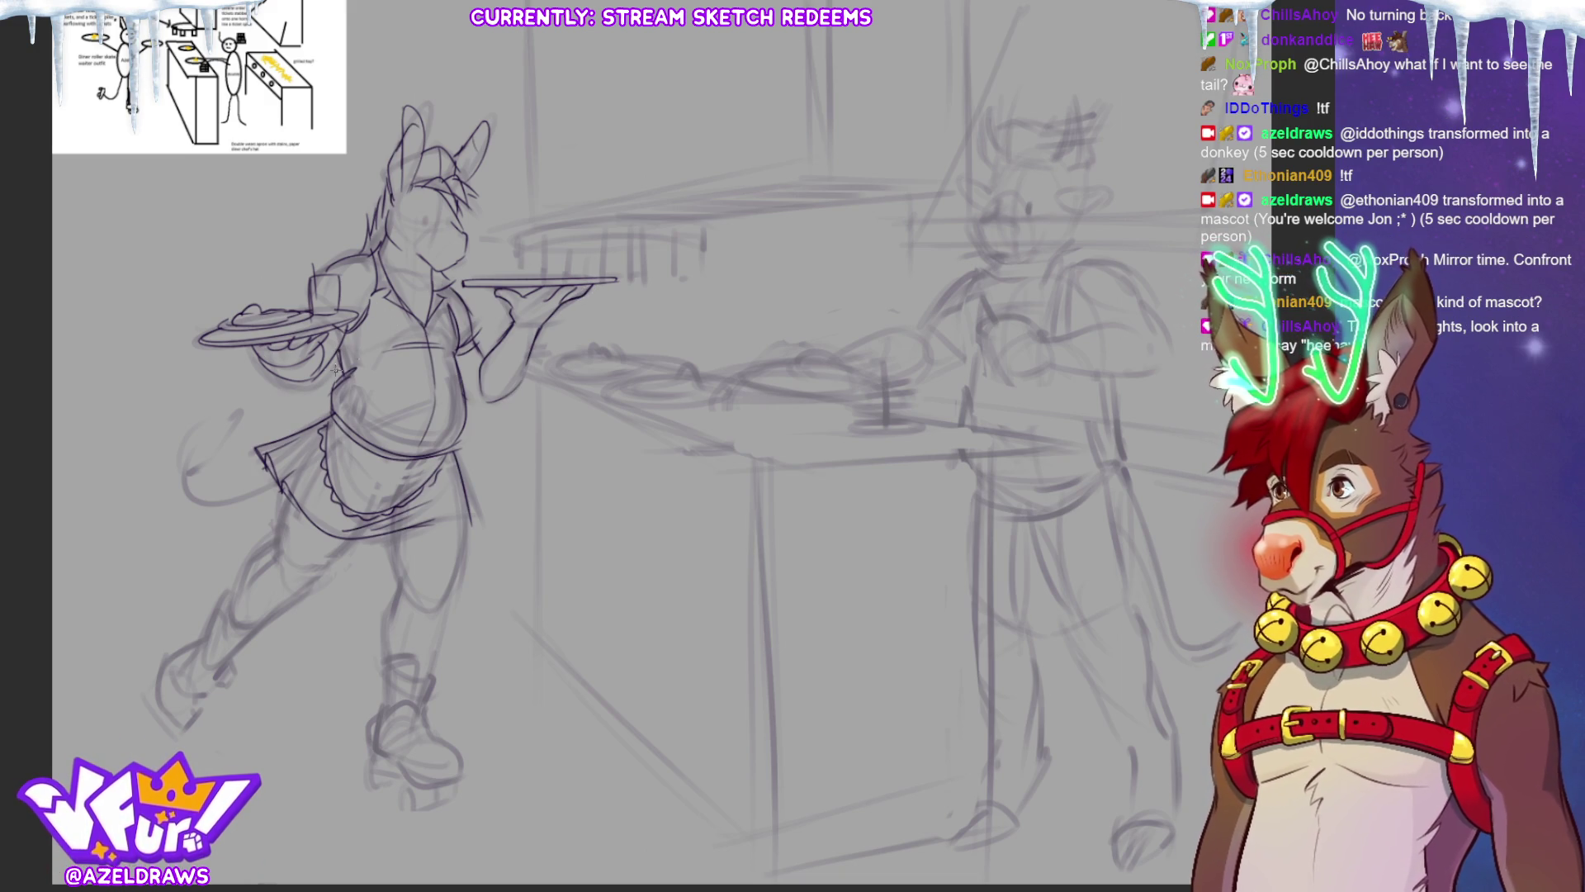
pyautogui.moveTo(276, 475); pyautogui.dragTo(189, 471)
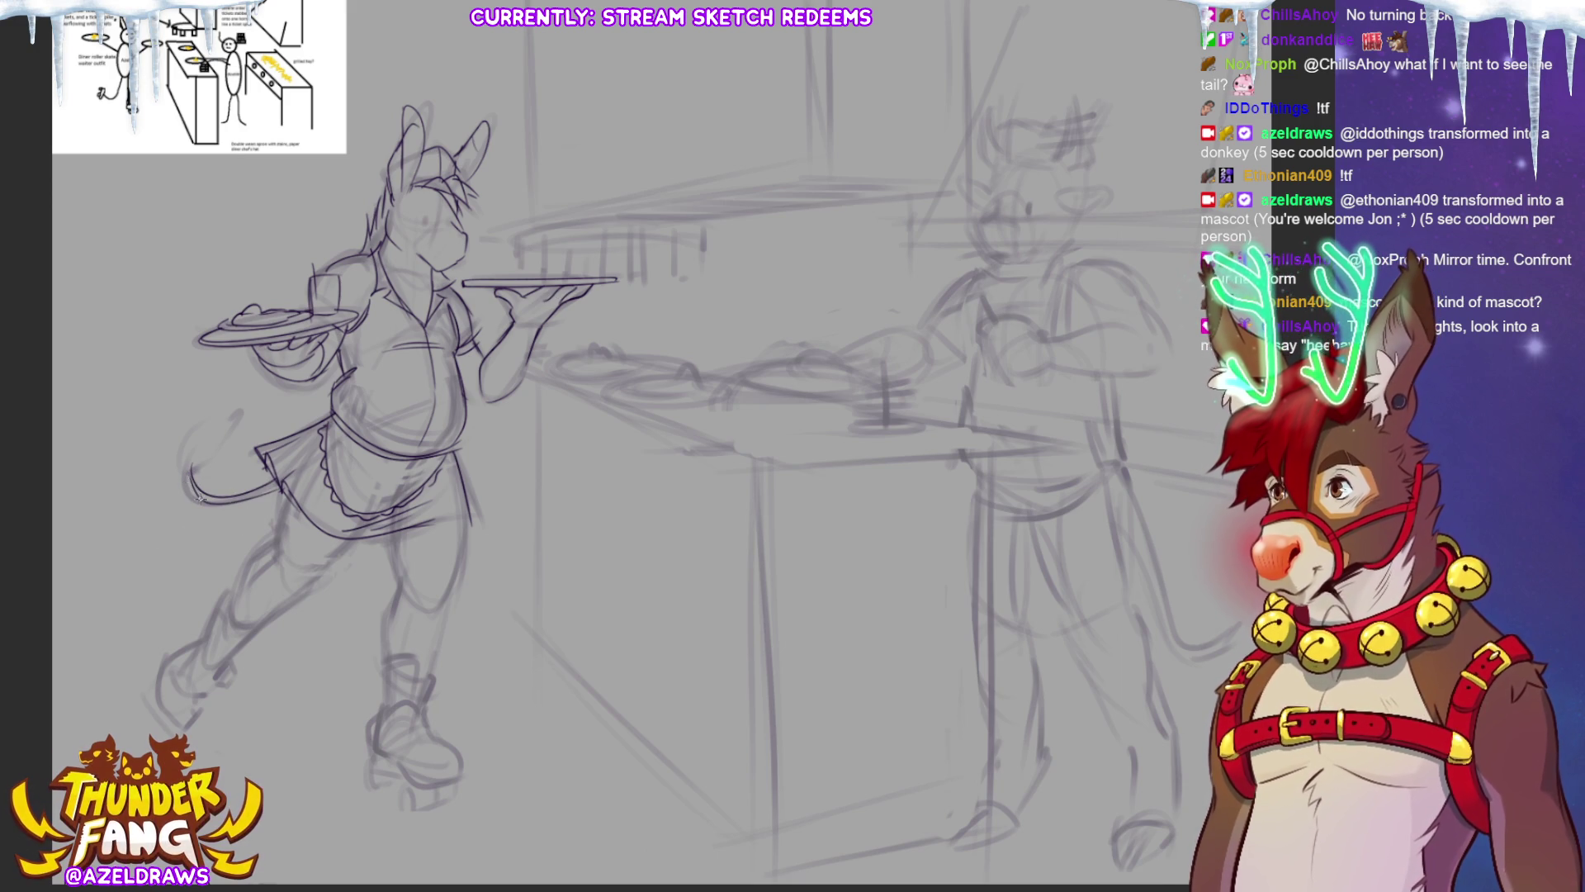
# Draw the looping tail with its inner line, tip tuft and lower loop.
pyautogui.moveTo(194, 478)
pyautogui.mouseDown()
pyautogui.moveTo(177, 453)
pyautogui.moveTo(235, 411)
pyautogui.mouseUp()
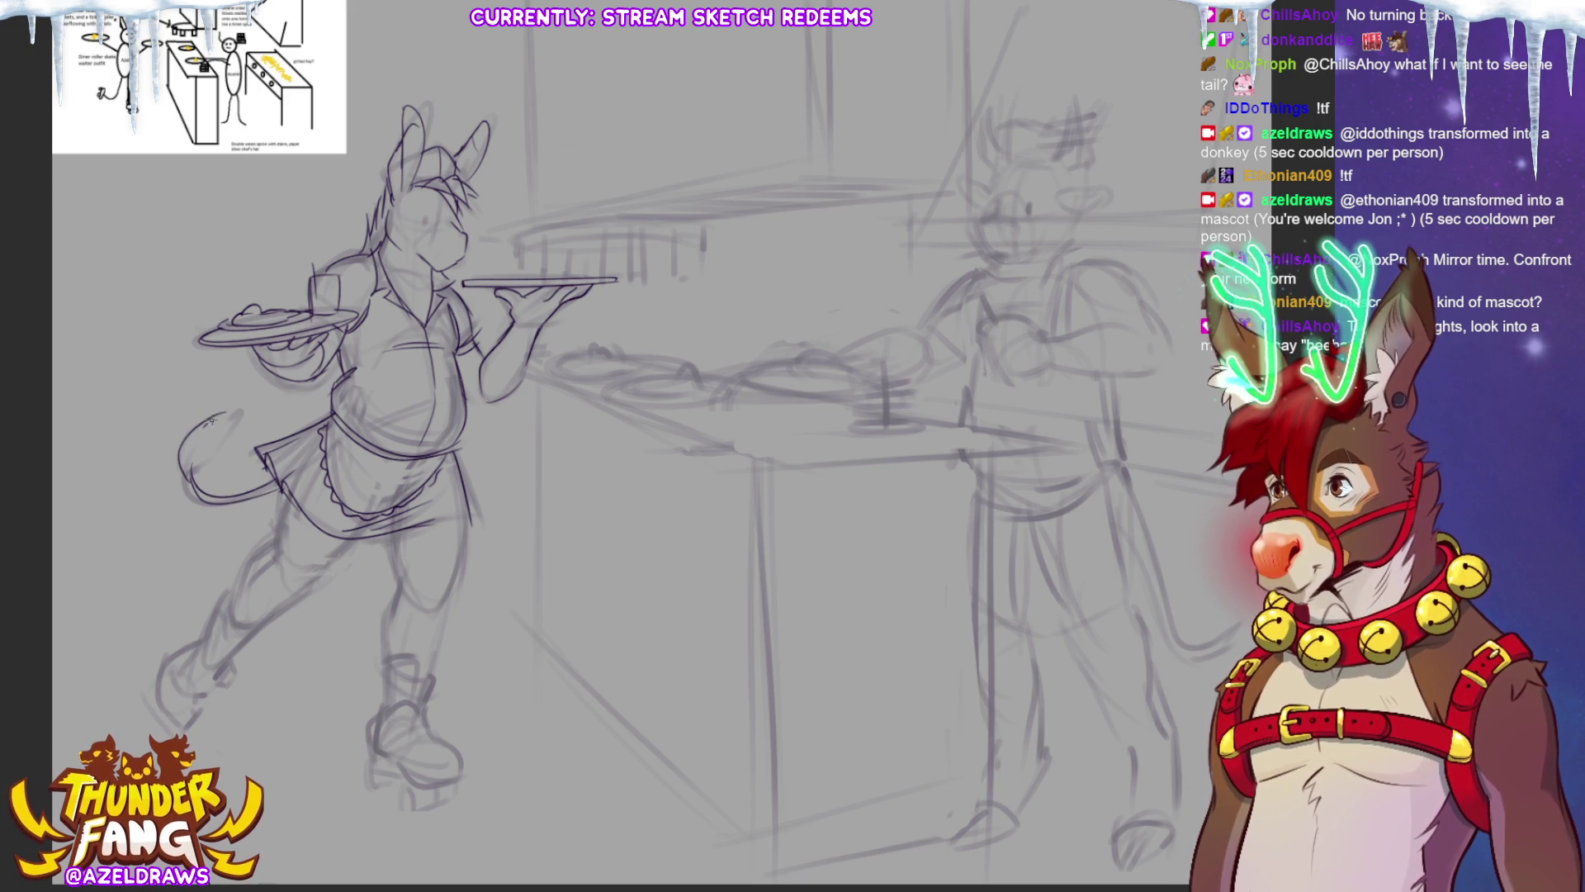
pyautogui.moveTo(201, 468); pyautogui.dragTo(230, 429)
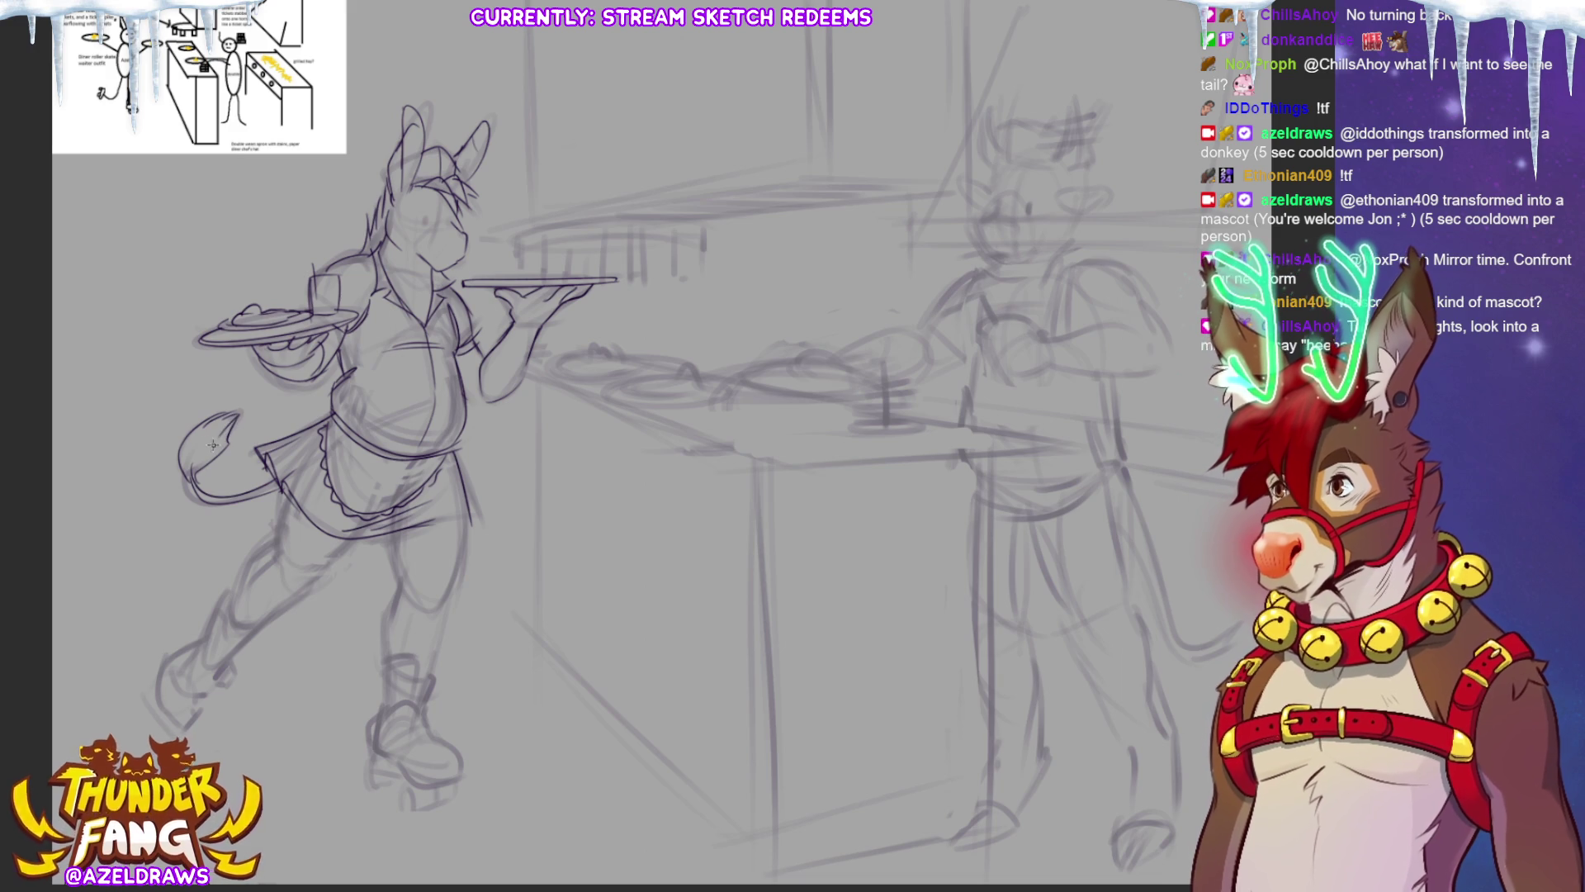
pyautogui.moveTo(234, 423); pyautogui.dragTo(241, 406)
pyautogui.moveTo(195, 469)
pyautogui.mouseDown()
pyautogui.moveTo(204, 496)
pyautogui.moveTo(275, 541)
pyautogui.moveTo(279, 575)
pyautogui.mouseUp()
# Ink the raised back leg down to the ankle, with the boot toe and lace marks.
pyautogui.moveTo(352, 534)
pyautogui.mouseDown()
pyautogui.moveTo(294, 588)
pyautogui.moveTo(252, 554)
pyautogui.moveTo(232, 601)
pyautogui.moveTo(261, 625)
pyautogui.mouseUp()
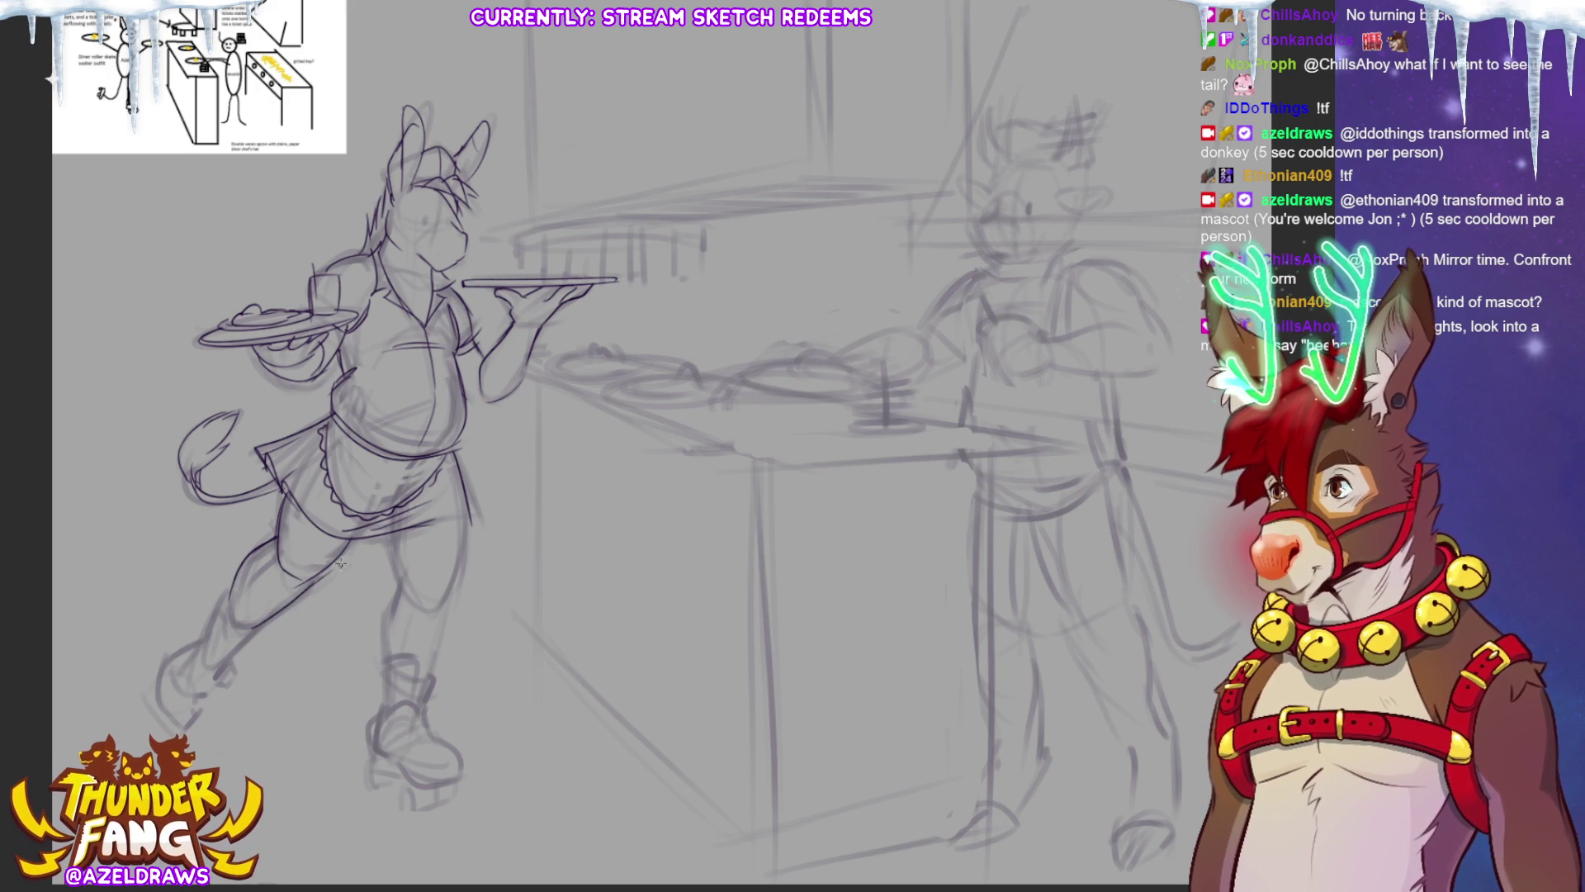
pyautogui.moveTo(353, 543); pyautogui.dragTo(291, 597)
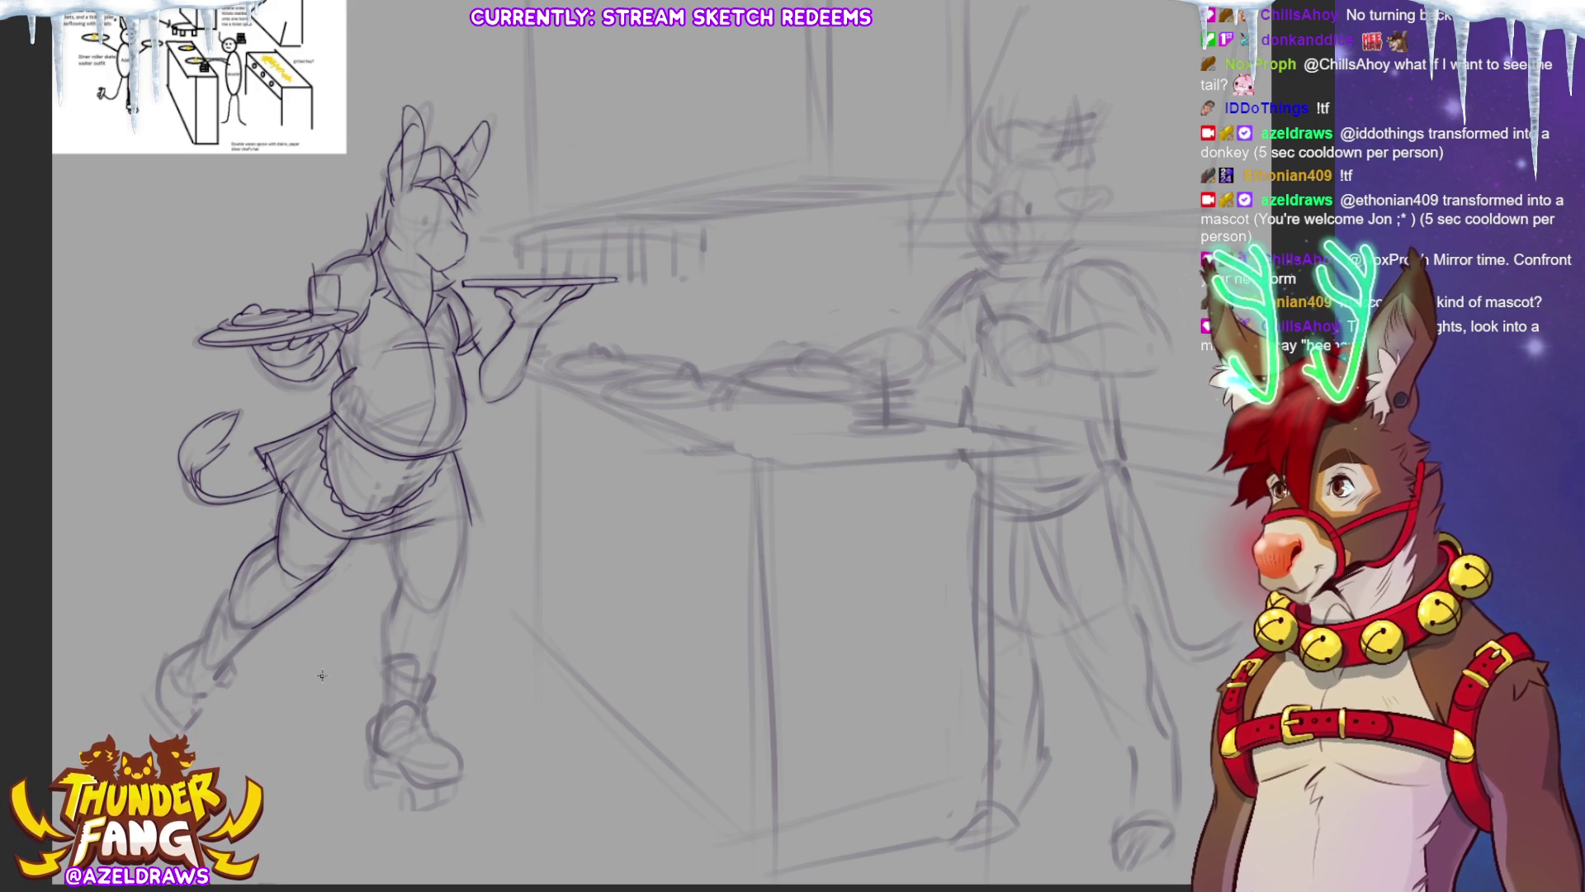
pyautogui.moveTo(236, 571)
pyautogui.mouseDown()
pyautogui.moveTo(268, 618)
pyautogui.moveTo(222, 605)
pyautogui.moveTo(239, 662)
pyautogui.mouseUp()
pyautogui.moveTo(279, 611); pyautogui.dragTo(238, 654)
pyautogui.moveTo(232, 593)
pyautogui.mouseDown()
pyautogui.moveTo(263, 623)
pyautogui.moveTo(169, 661)
pyautogui.mouseUp()
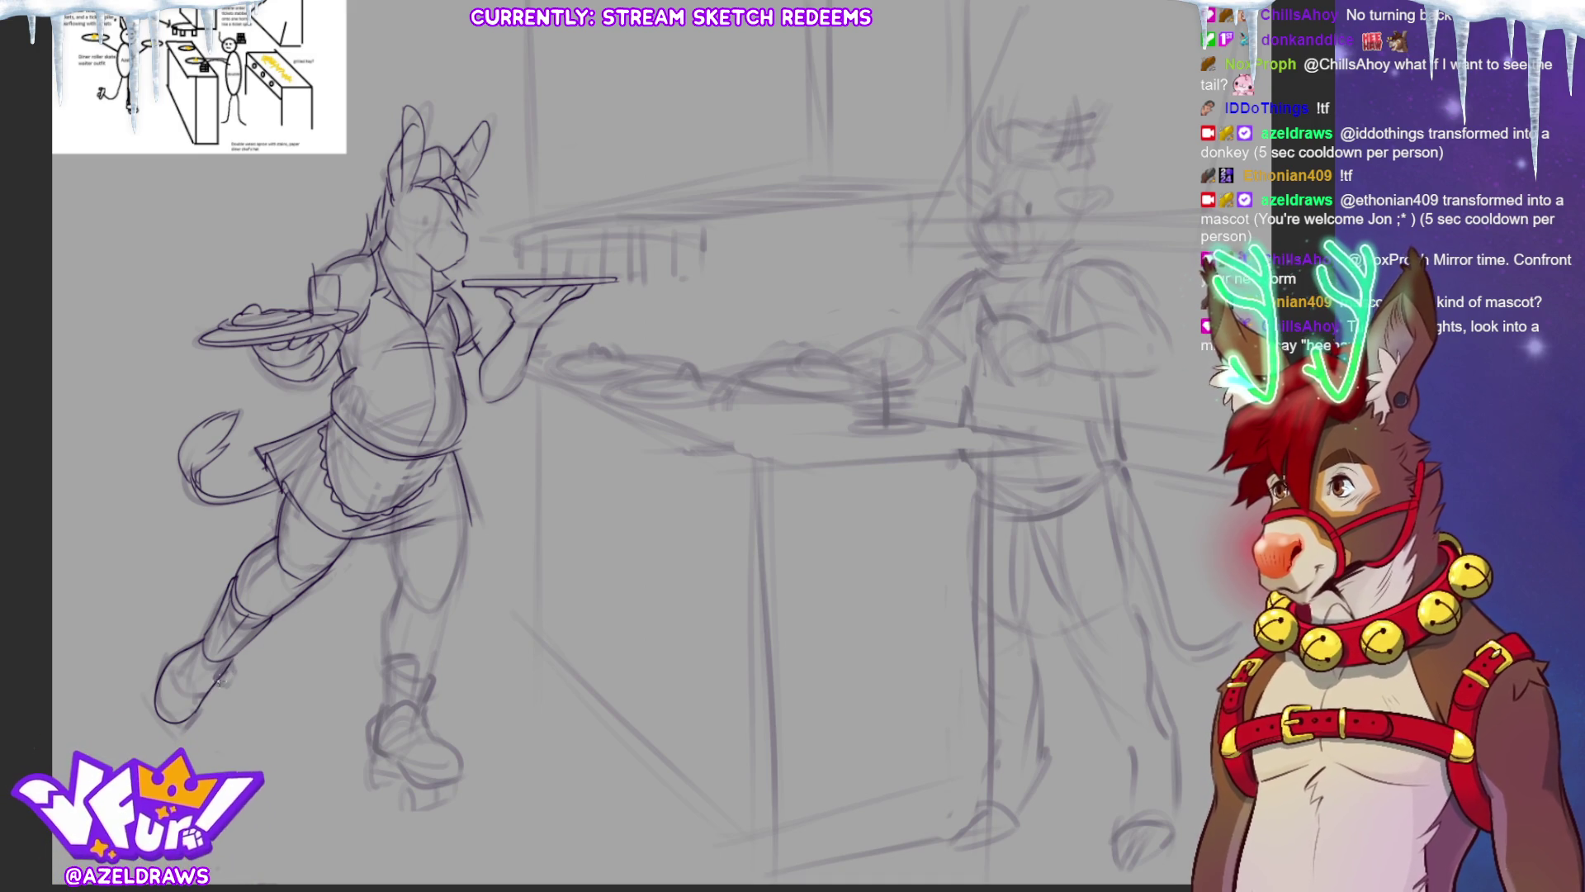
pyautogui.moveTo(237, 661); pyautogui.dragTo(219, 680)
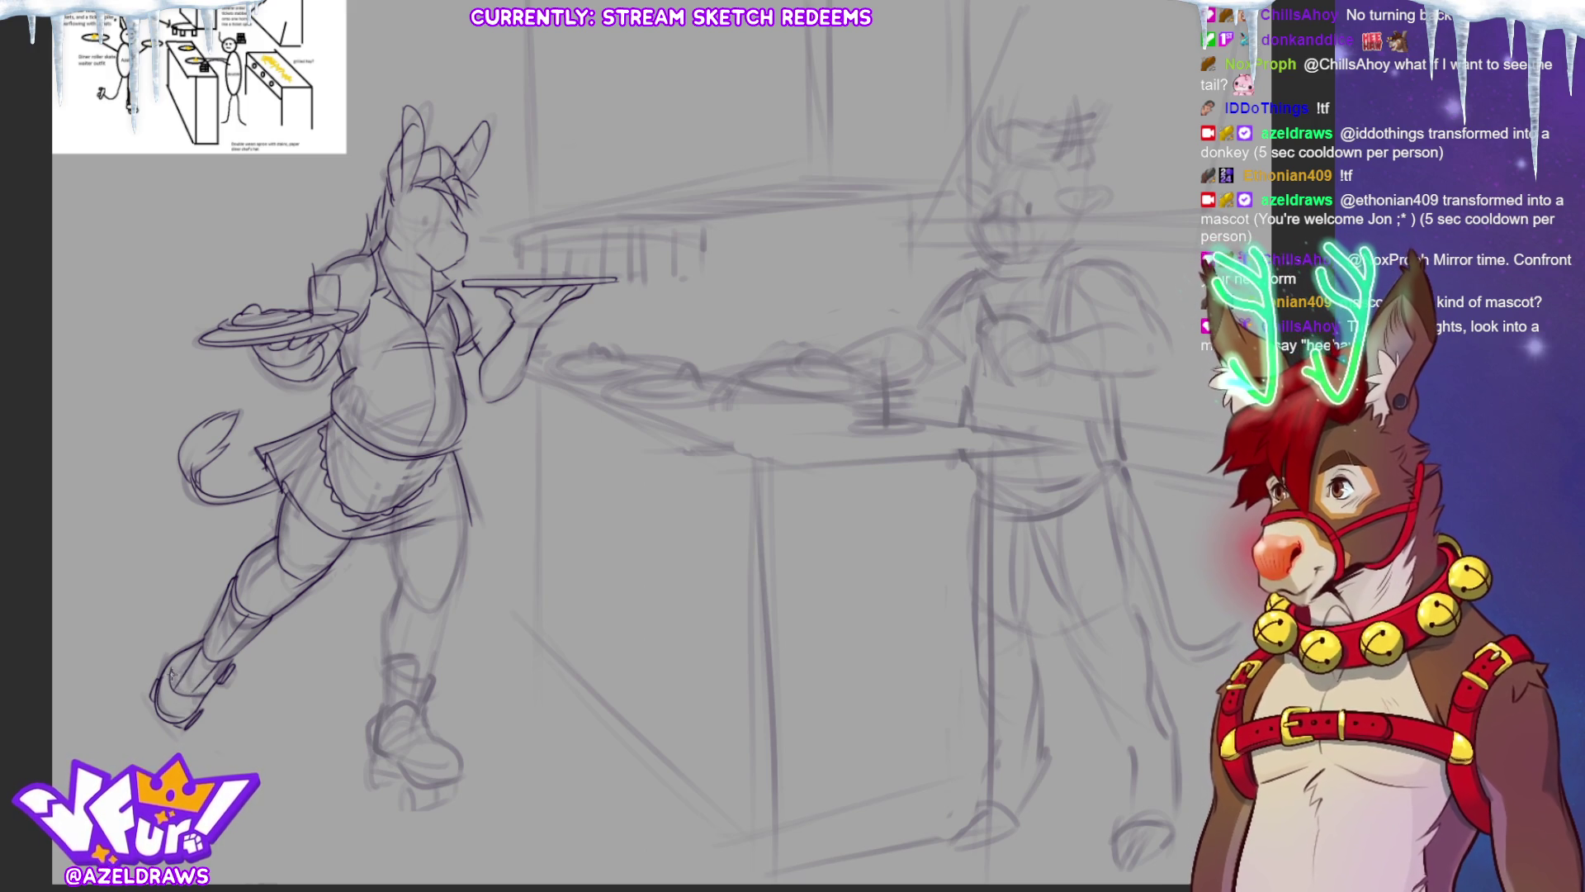
pyautogui.moveTo(184, 674); pyautogui.dragTo(250, 612)
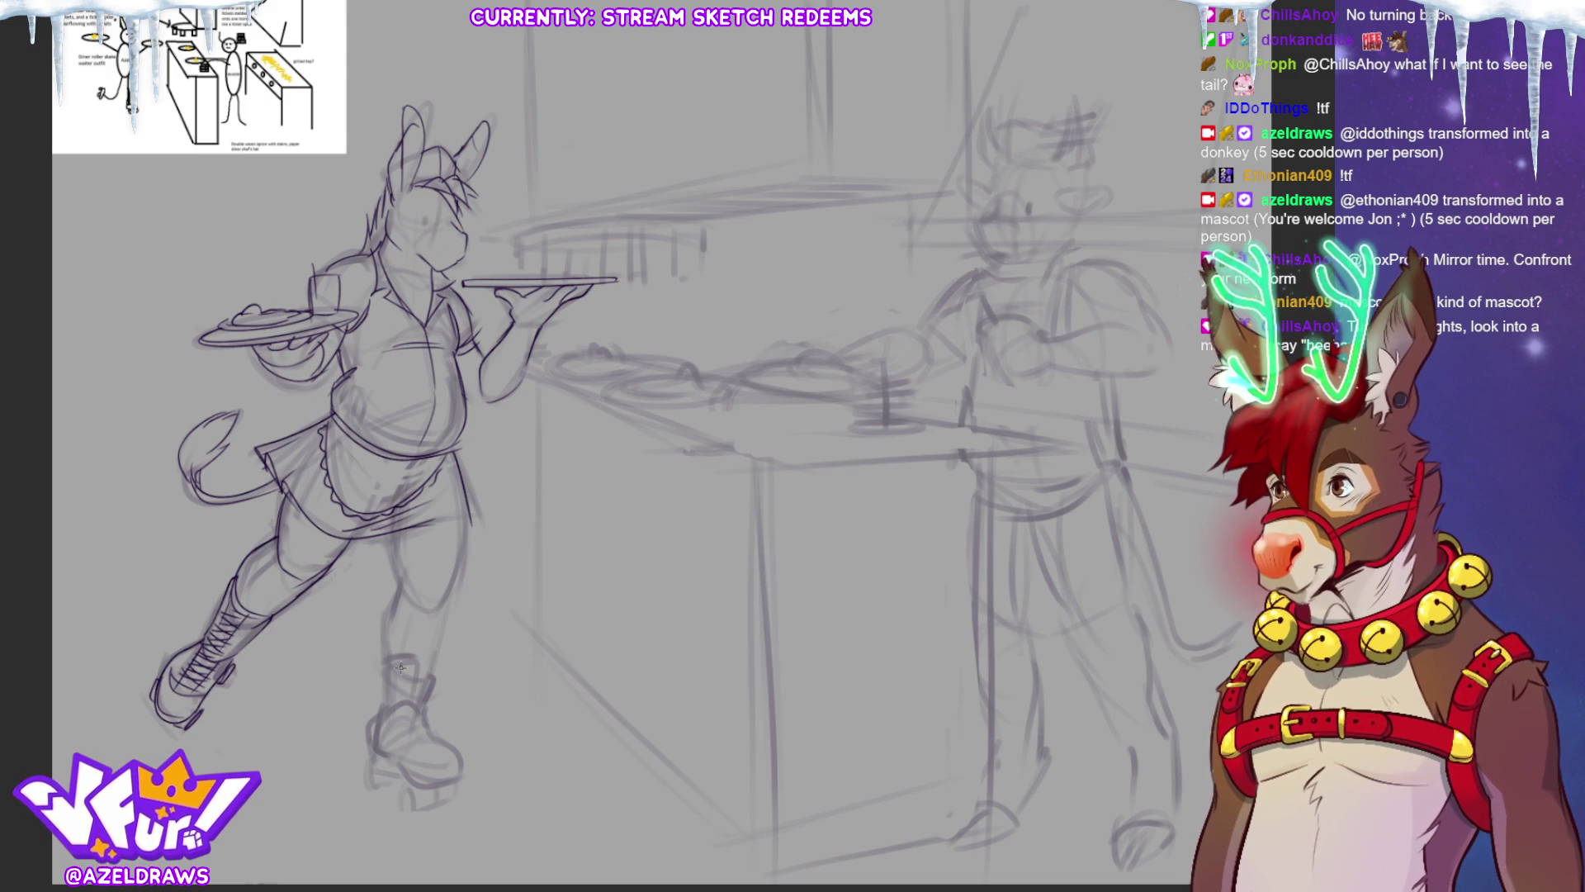
# Firm up the standing leg and draw the front boot with criss-cross laces and a skate sole.
pyautogui.moveTo(391, 539); pyautogui.dragTo(447, 620)
pyautogui.moveTo(440, 523); pyautogui.dragTo(456, 522)
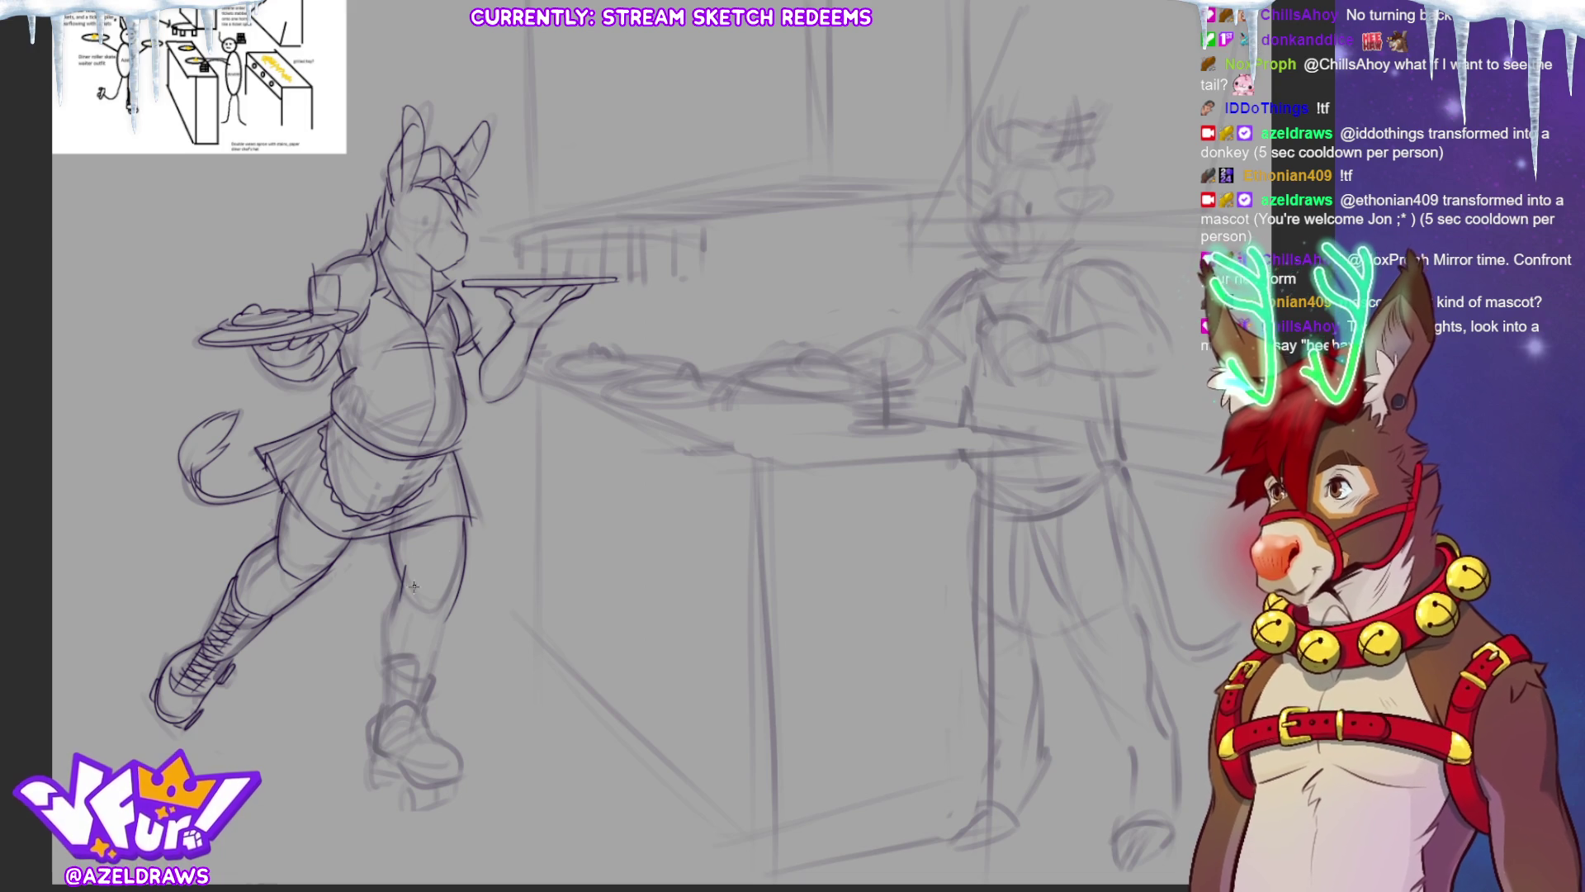
pyautogui.moveTo(405, 584); pyautogui.dragTo(382, 662)
pyautogui.moveTo(446, 616); pyautogui.dragTo(430, 675)
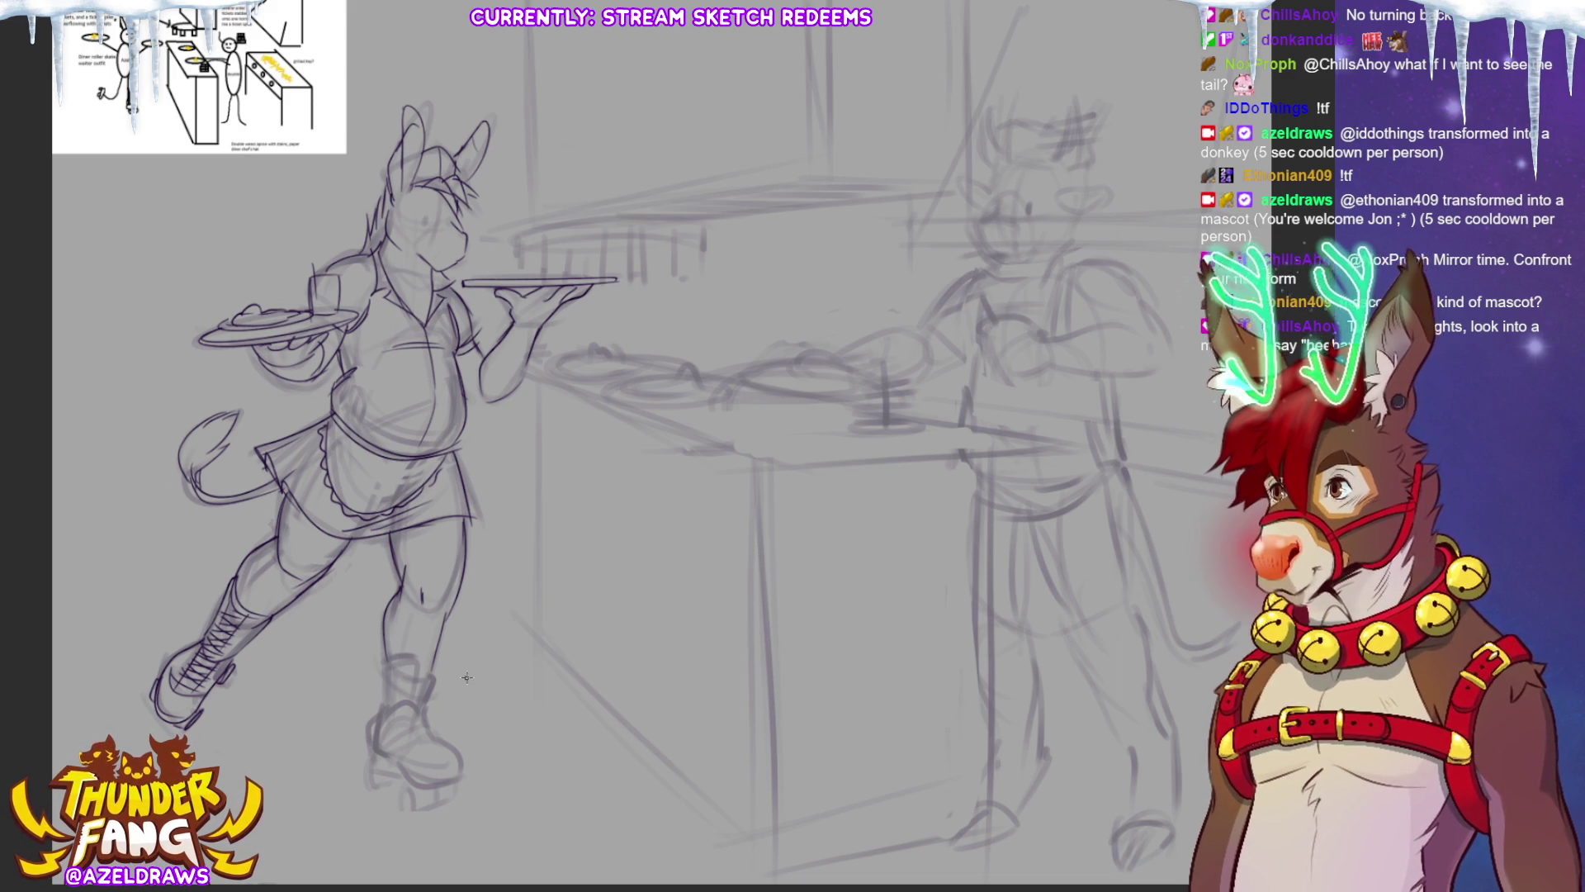
pyautogui.moveTo(418, 660)
pyautogui.mouseDown()
pyautogui.moveTo(436, 673)
pyautogui.moveTo(429, 708)
pyautogui.mouseUp()
pyautogui.moveTo(383, 658)
pyautogui.mouseDown()
pyautogui.moveTo(378, 723)
pyautogui.moveTo(446, 741)
pyautogui.moveTo(442, 758)
pyautogui.mouseUp()
pyautogui.moveTo(410, 666)
pyautogui.mouseDown()
pyautogui.moveTo(435, 675)
pyautogui.moveTo(426, 730)
pyautogui.moveTo(442, 751)
pyautogui.mouseUp()
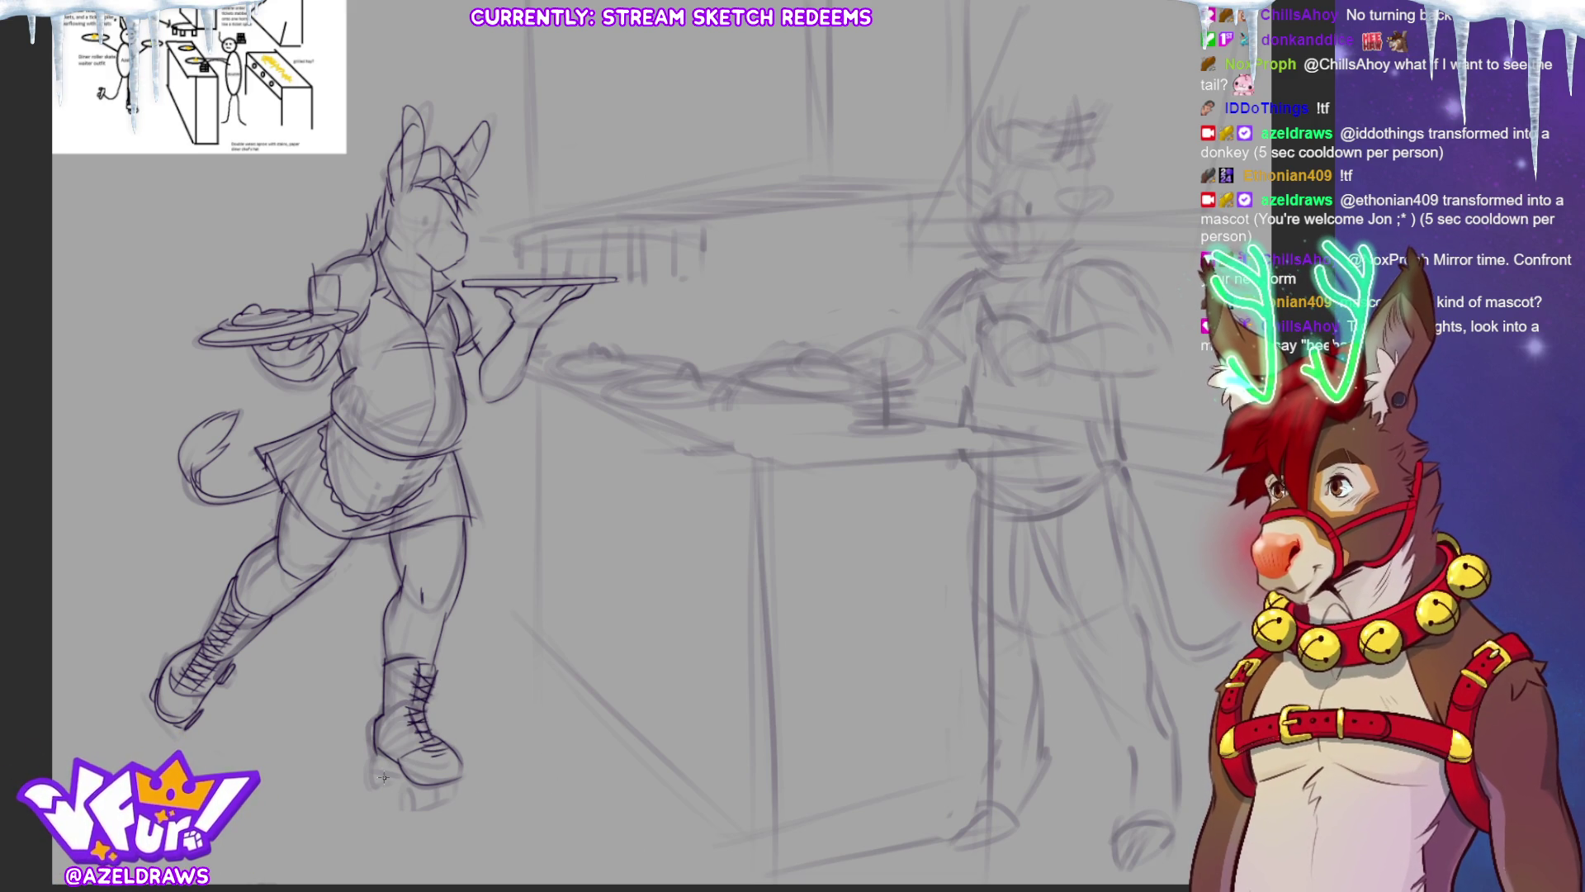
pyautogui.moveTo(371, 756)
pyautogui.mouseDown()
pyautogui.moveTo(411, 768)
pyautogui.moveTo(375, 782)
pyautogui.moveTo(398, 776)
pyautogui.moveTo(408, 807)
pyautogui.moveTo(442, 790)
pyautogui.mouseUp()
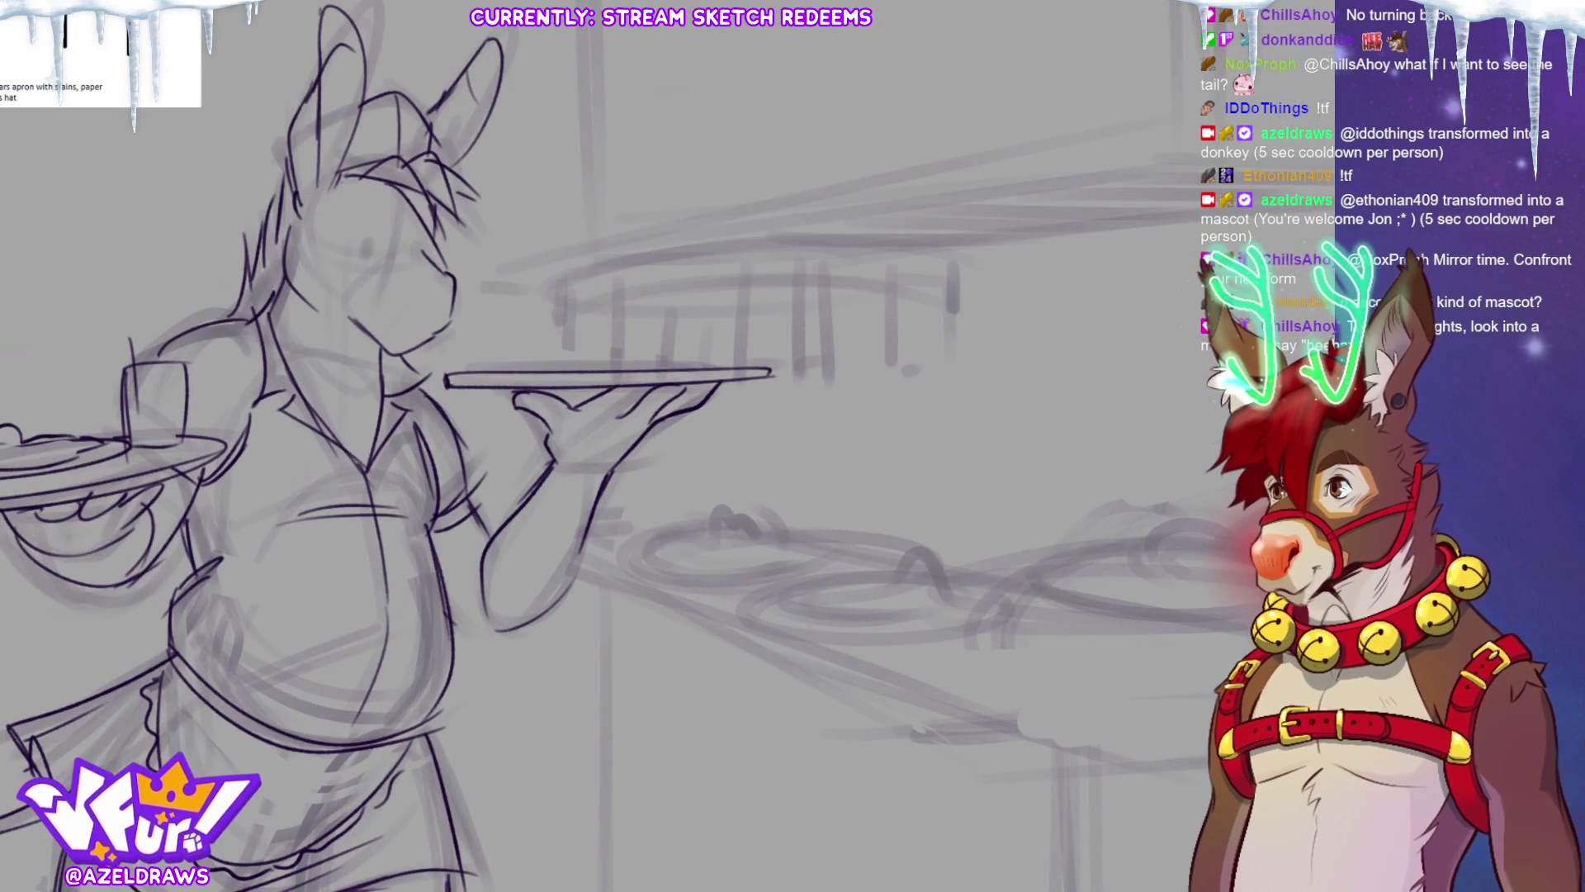
# Draw the donkey's oval eye, eyebrow, muzzle lines and an open mouth with lower jaw.
pyautogui.moveTo(410, 283); pyautogui.dragTo(403, 306)
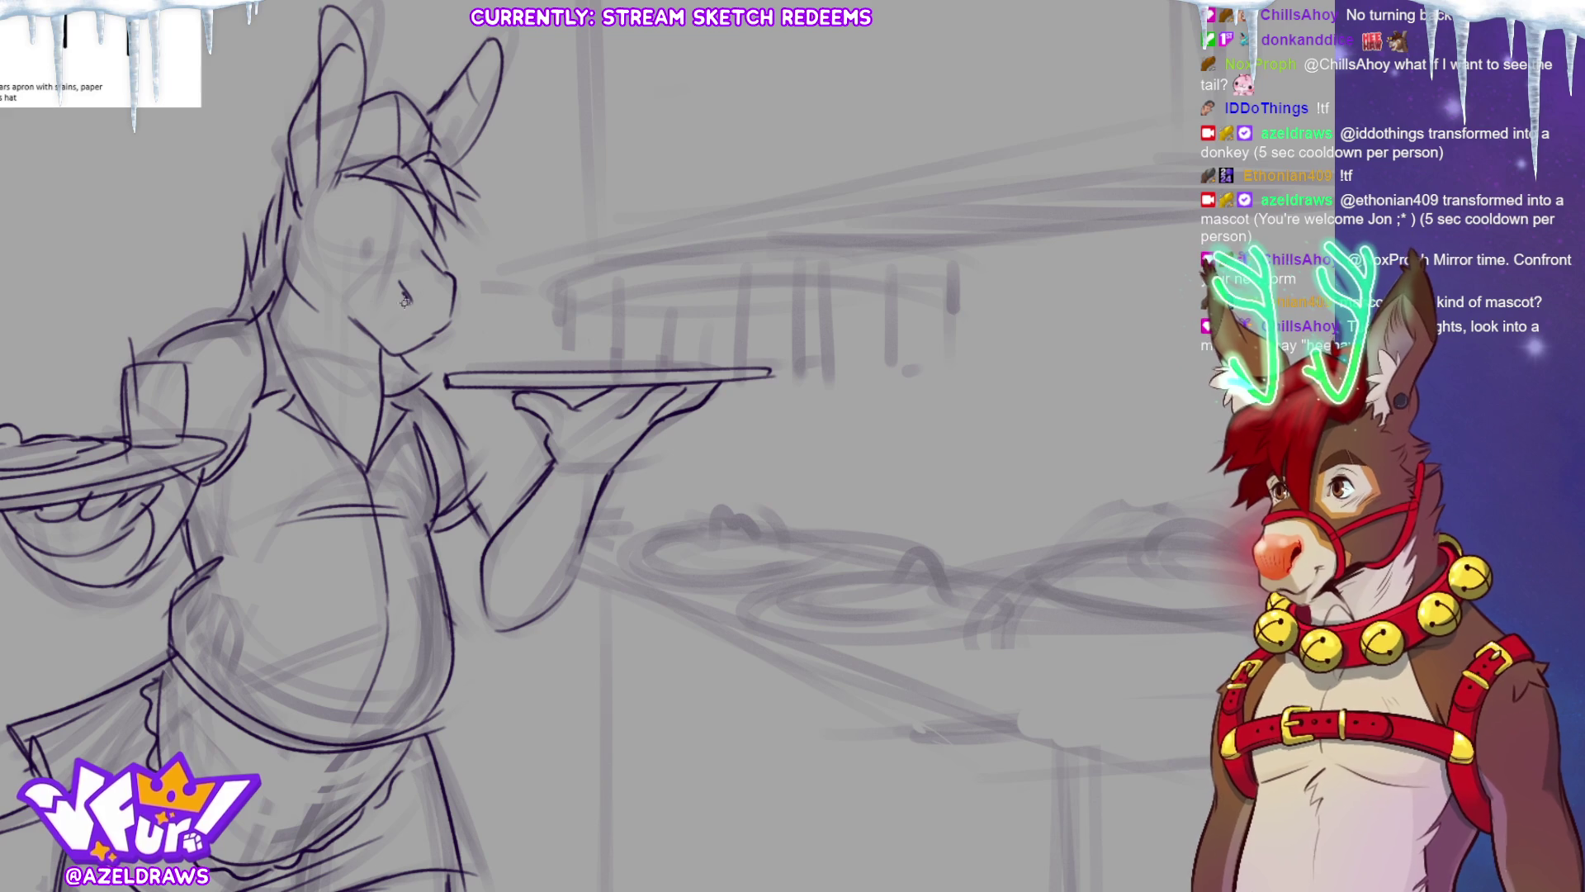
pyautogui.moveTo(385, 318); pyautogui.dragTo(407, 328)
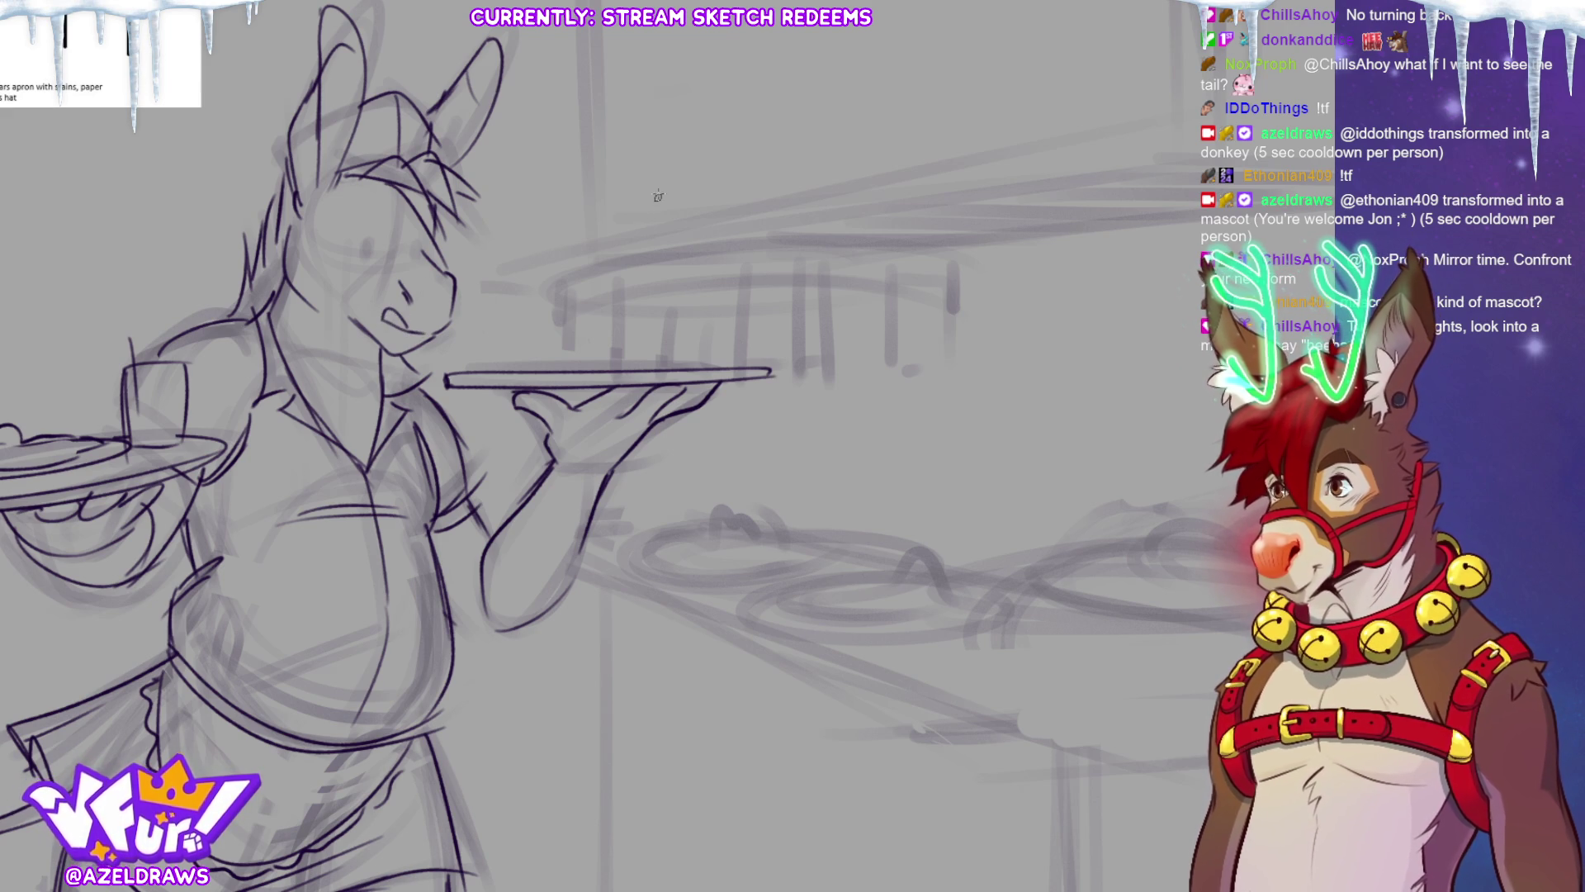
pyautogui.moveTo(372, 238)
pyautogui.mouseDown()
pyautogui.moveTo(370, 262)
pyautogui.moveTo(418, 257)
pyautogui.moveTo(370, 248)
pyautogui.mouseUp()
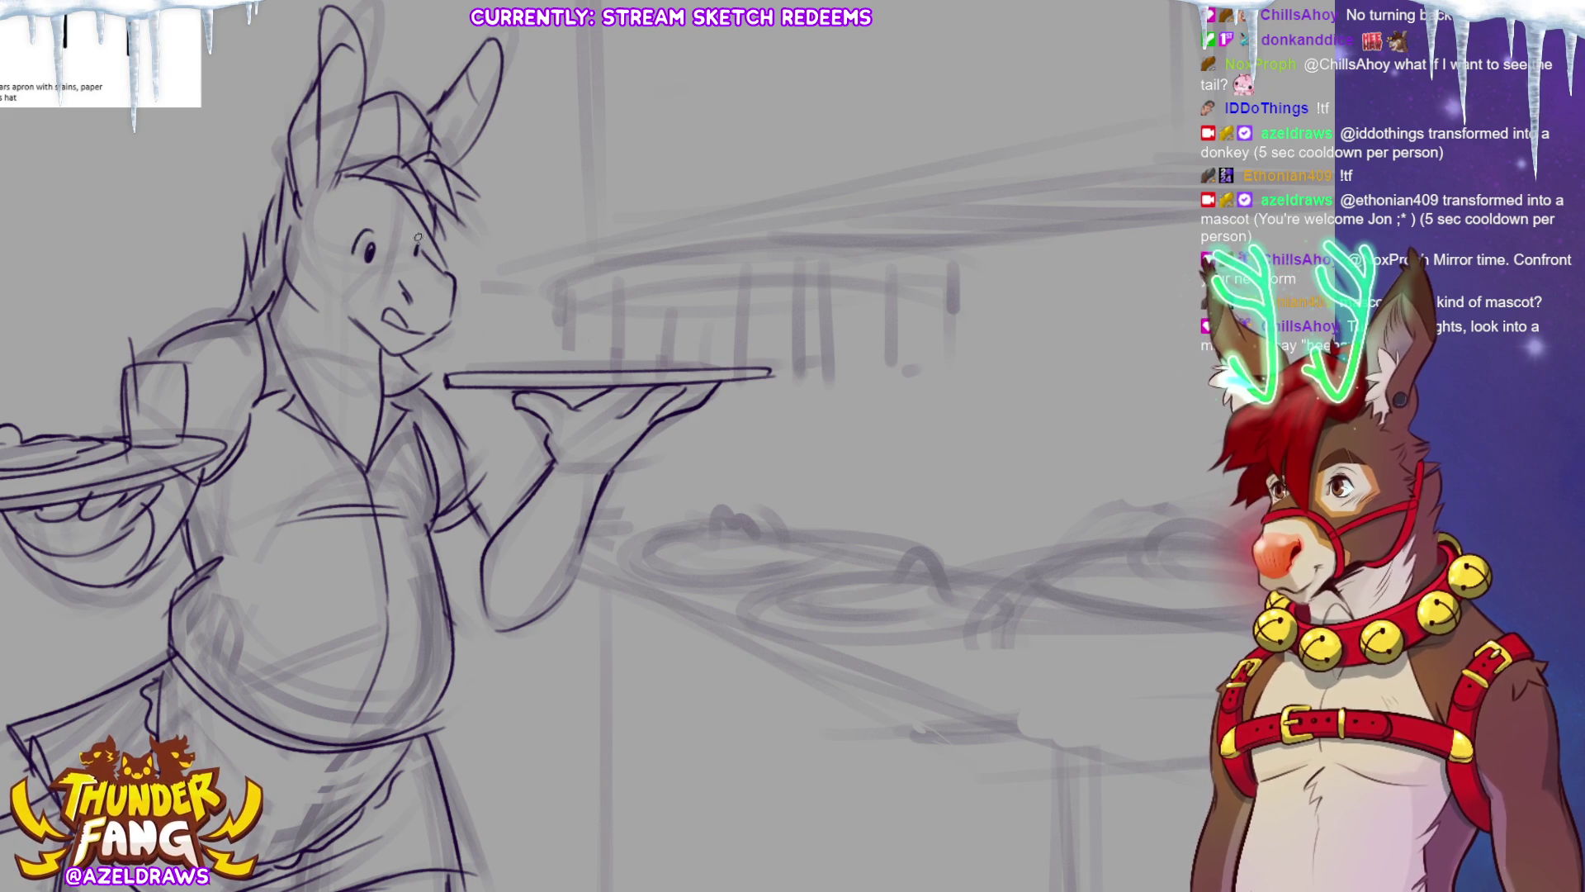
pyautogui.moveTo(329, 241)
pyautogui.mouseDown()
pyautogui.moveTo(352, 217)
pyautogui.moveTo(337, 259)
pyautogui.mouseUp()
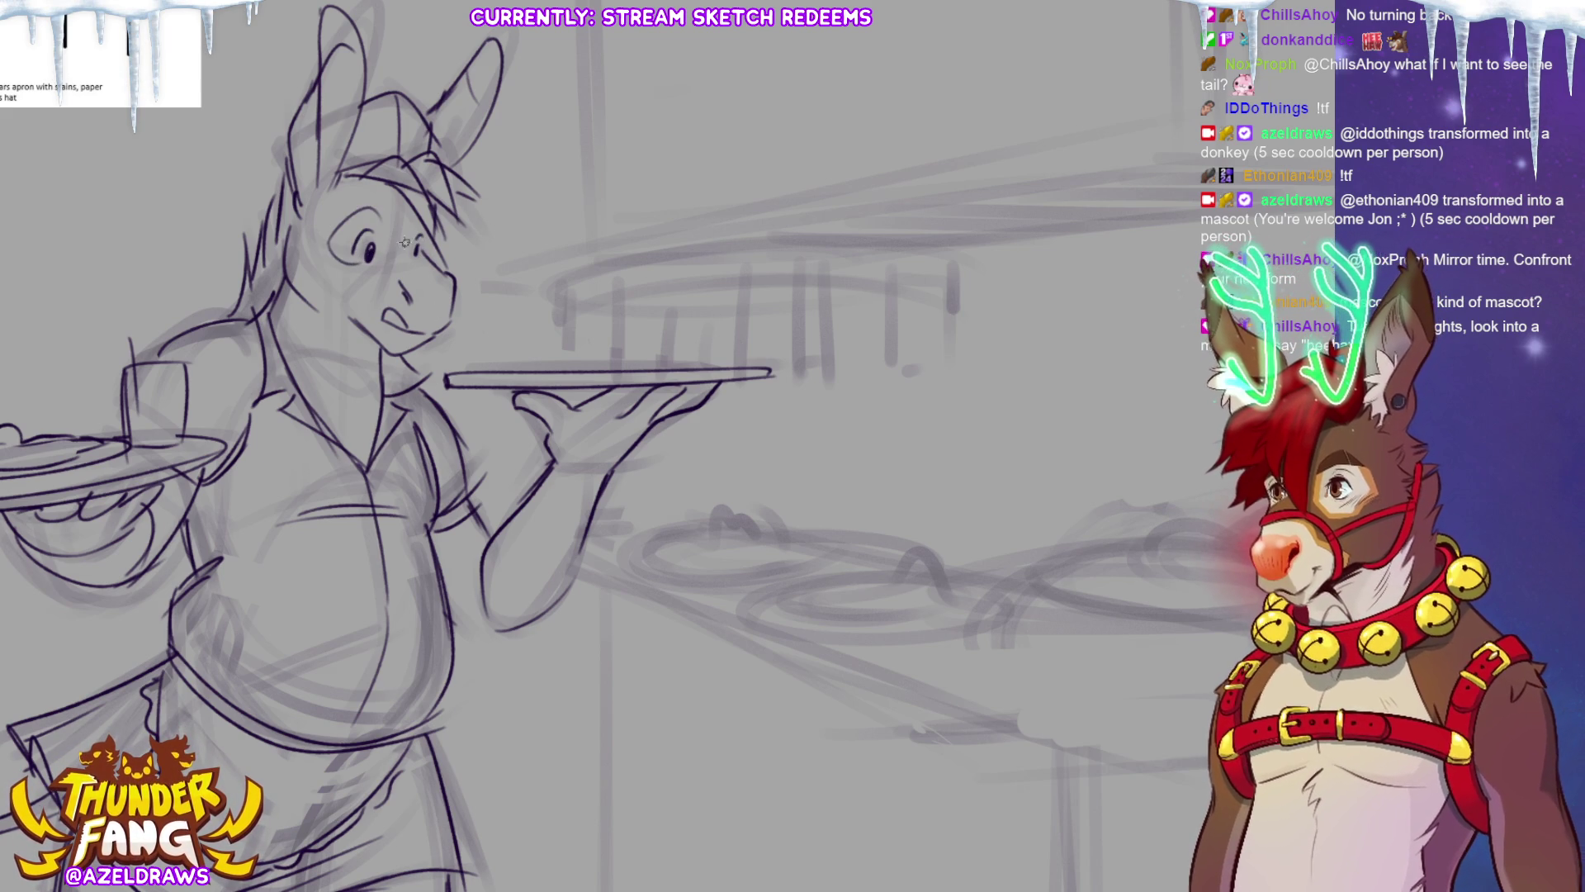
pyautogui.moveTo(353, 315); pyautogui.dragTo(424, 255)
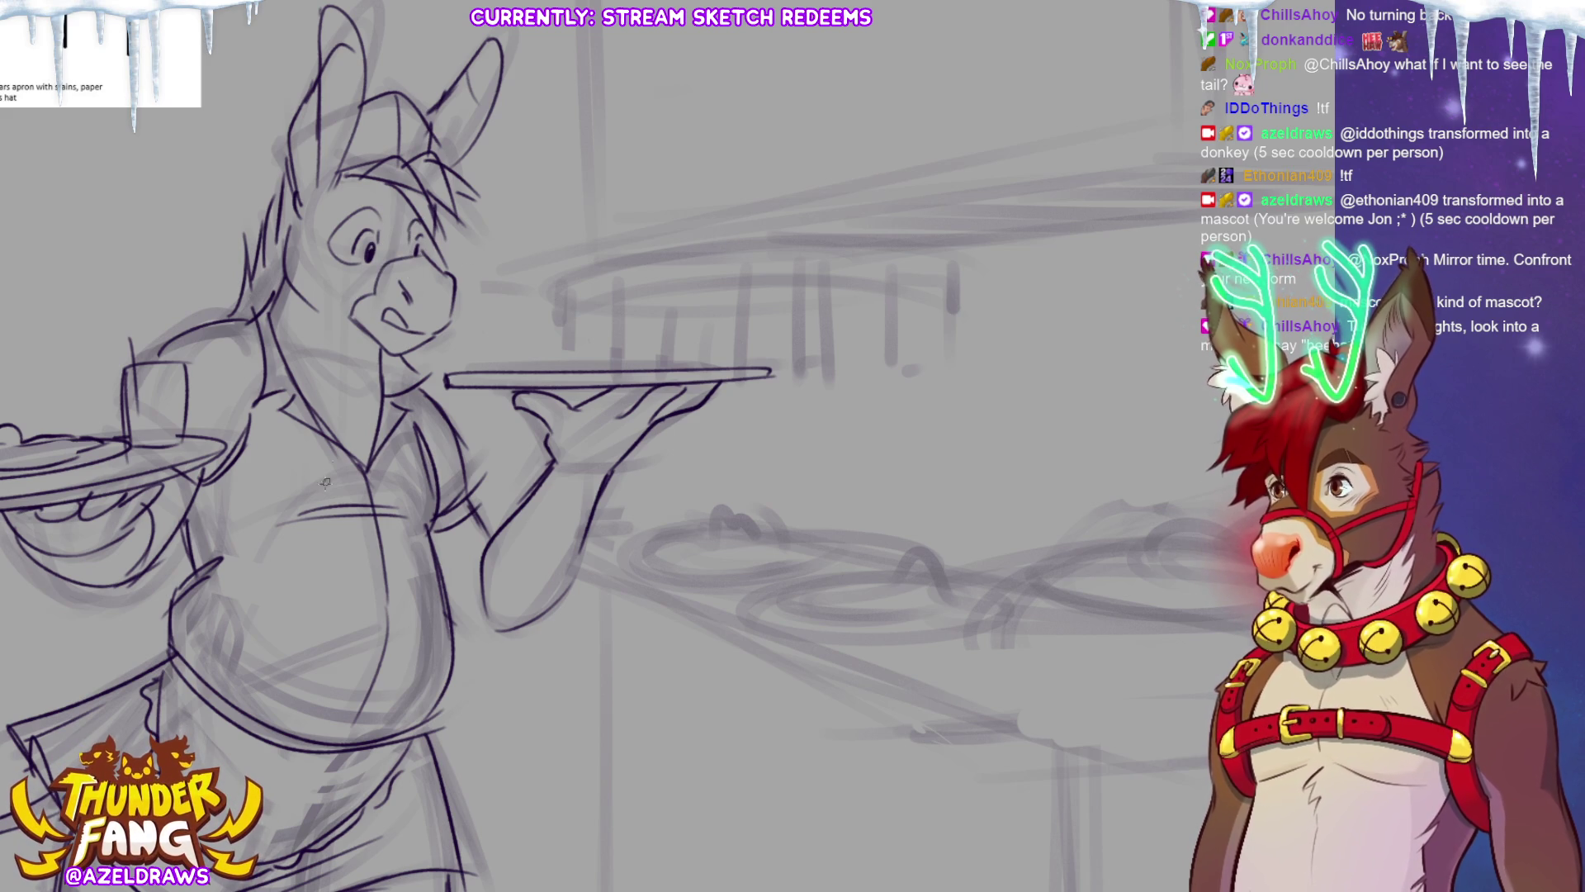
pyautogui.moveTo(348, 206)
pyautogui.mouseDown()
pyautogui.moveTo(378, 197)
pyautogui.moveTo(426, 218)
pyautogui.mouseUp()
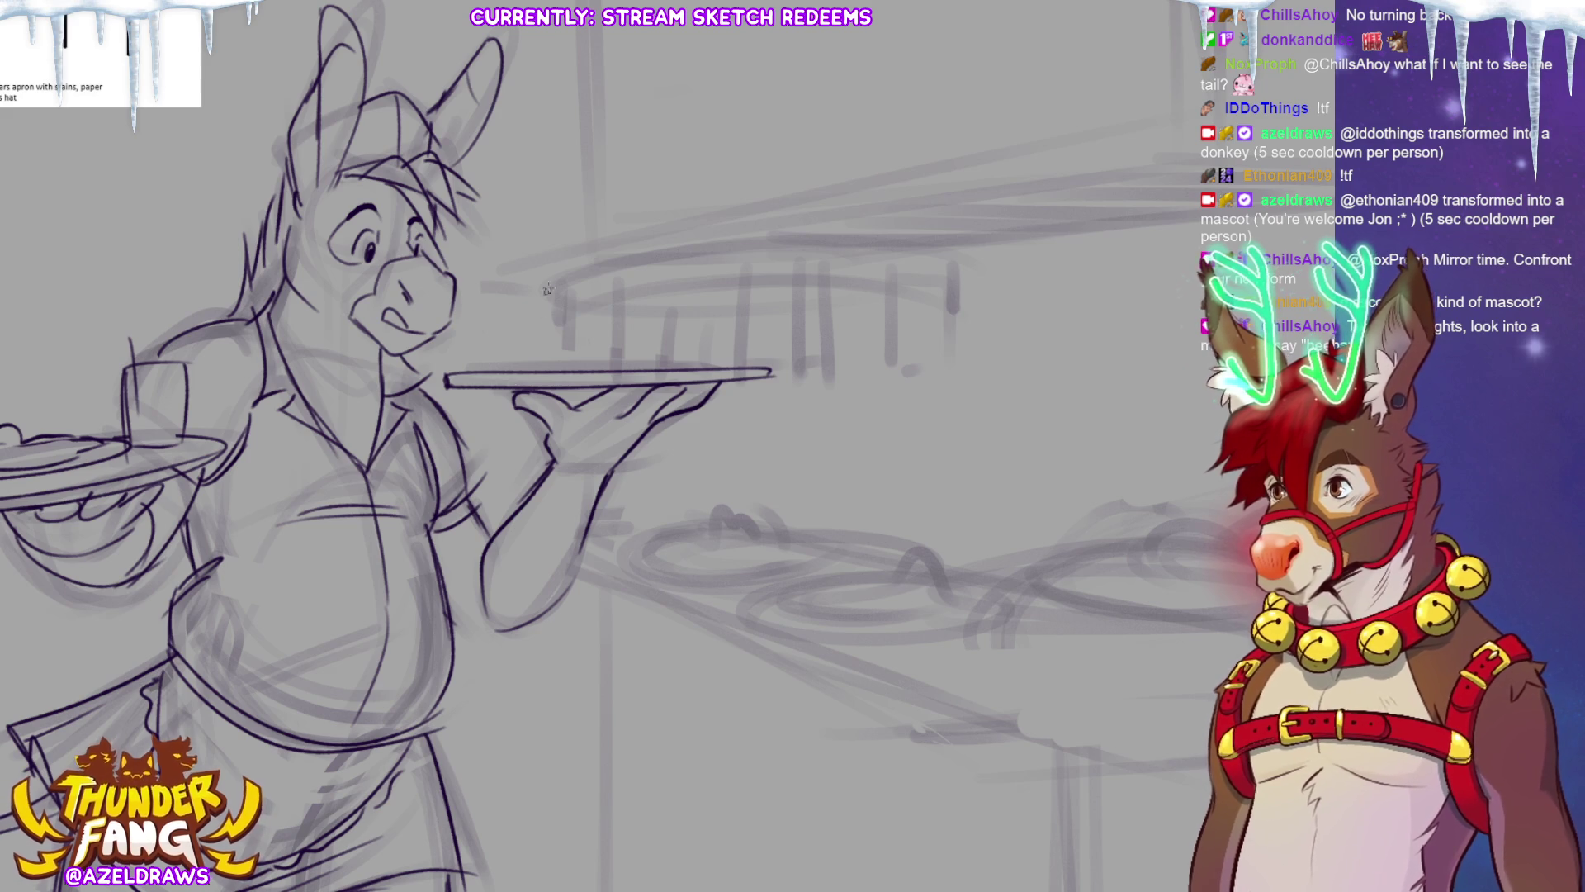
pyautogui.moveTo(353, 325); pyautogui.dragTo(385, 364)
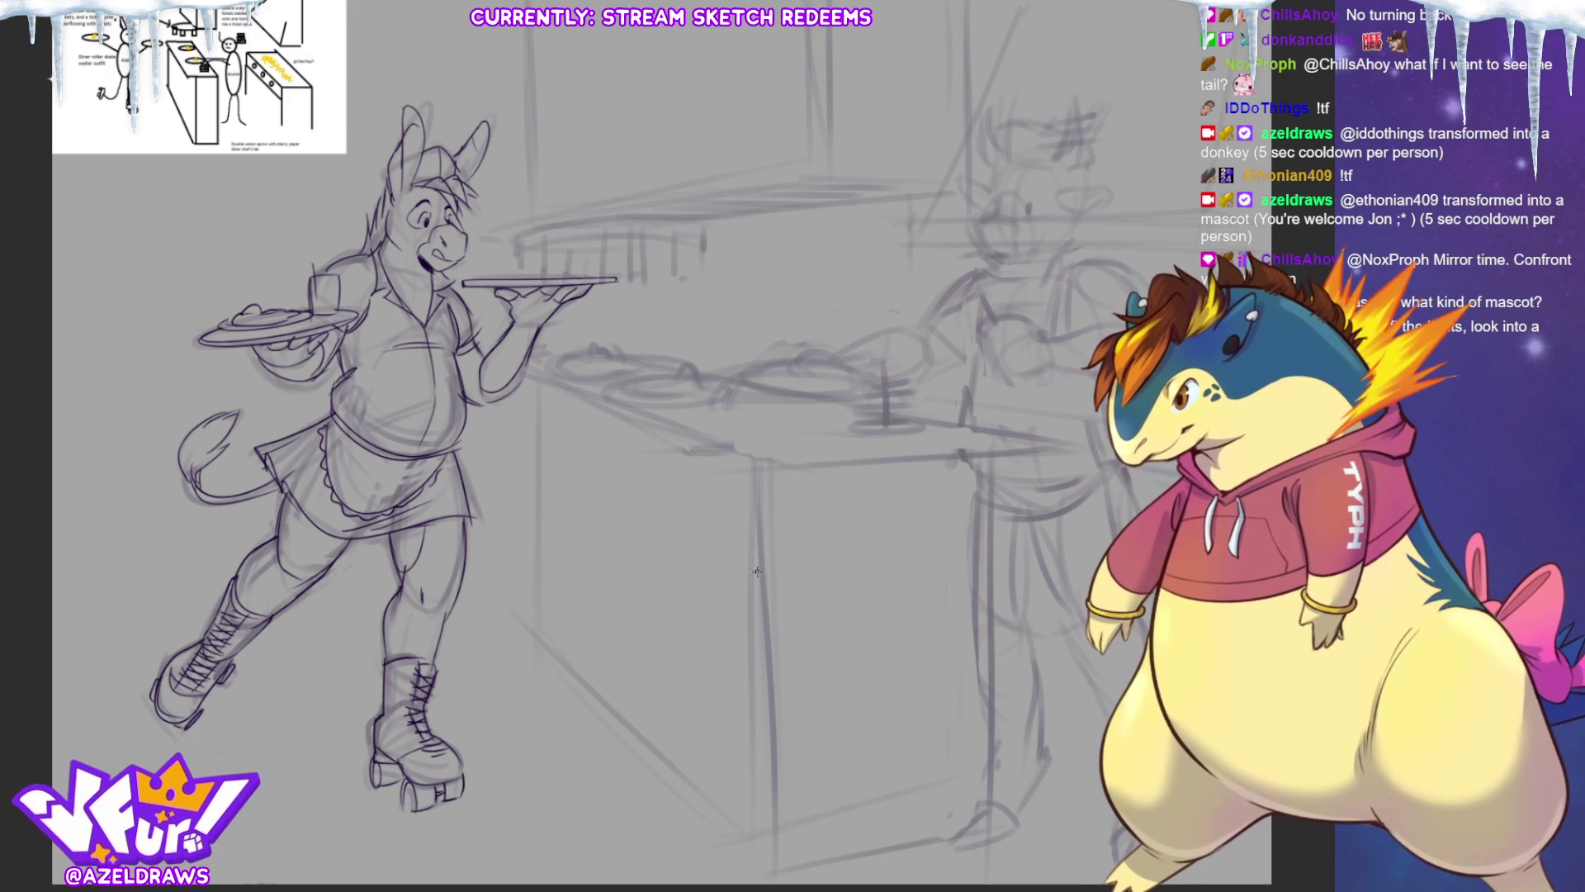
# Dab freckle marks on the donkey's cheek and discard a stray long line above the counter.
pyautogui.moveTo(393, 222); pyautogui.dragTo(399, 230)
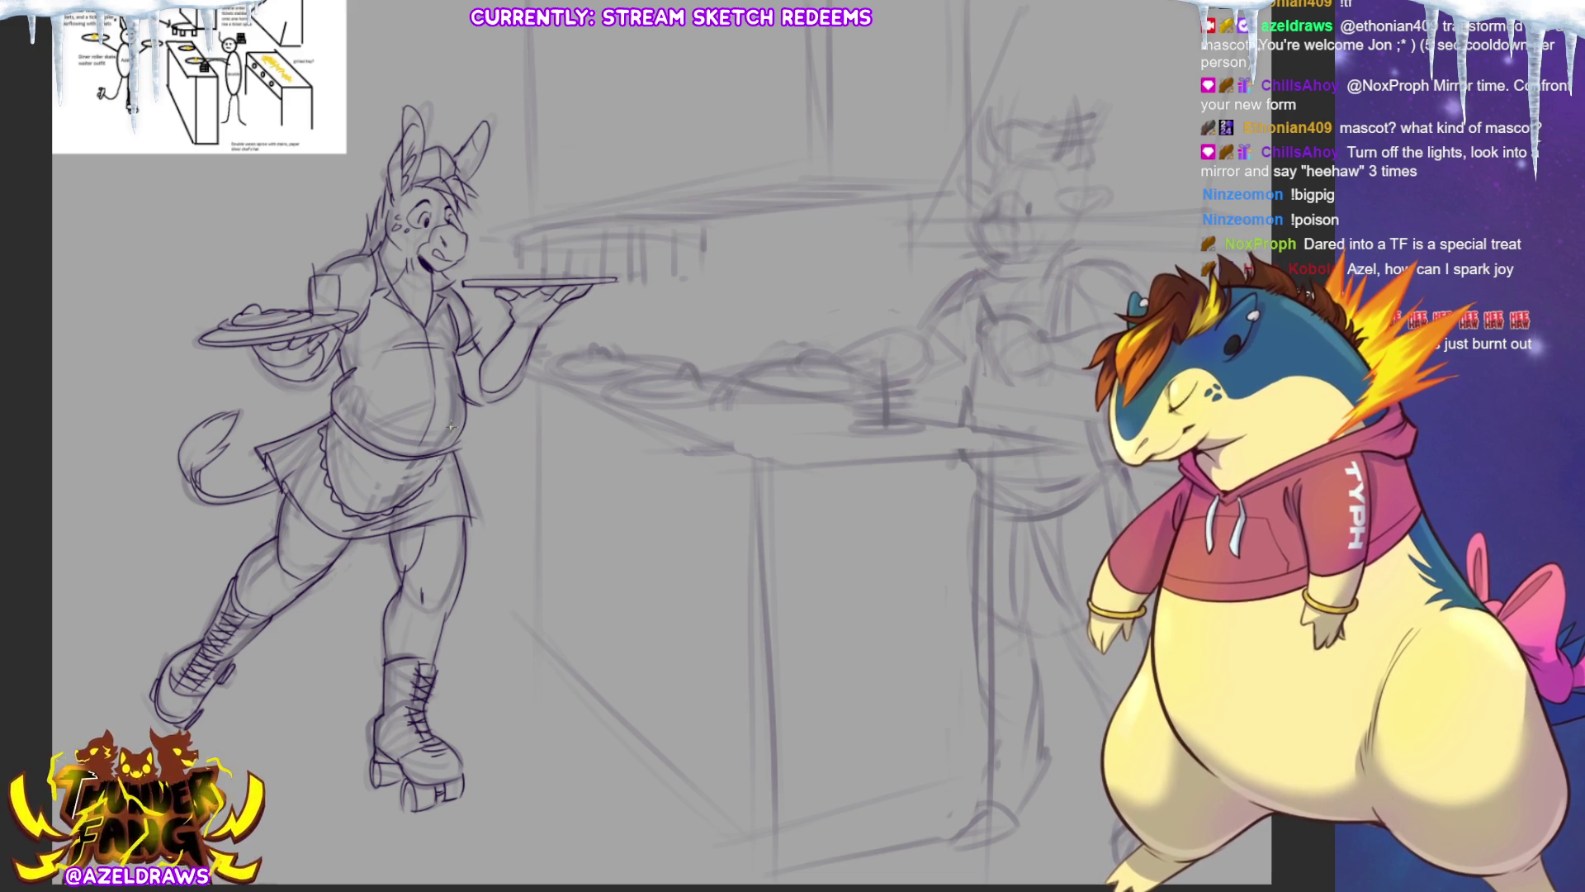
pyautogui.moveTo(492, 229); pyautogui.dragTo(791, 168)
pyautogui.hotkey('ctrl', 'z')
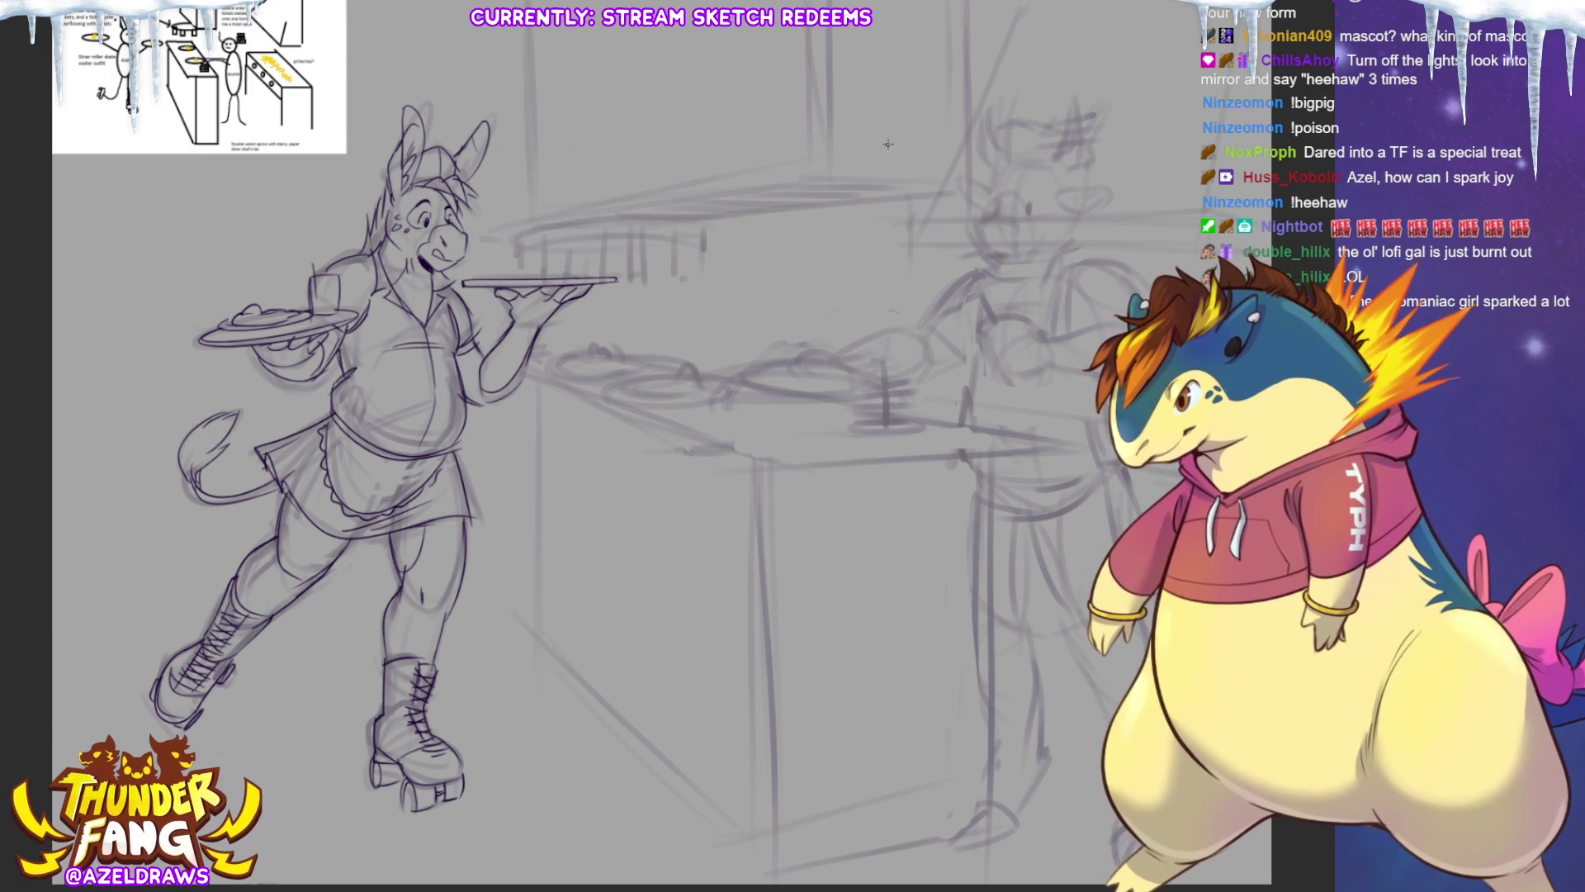
# Draw an elliptical rack above the counter with glasses hanging from it.
pyautogui.moveTo(518, 239)
pyautogui.mouseDown()
pyautogui.moveTo(550, 224)
pyautogui.moveTo(704, 248)
pyautogui.mouseUp()
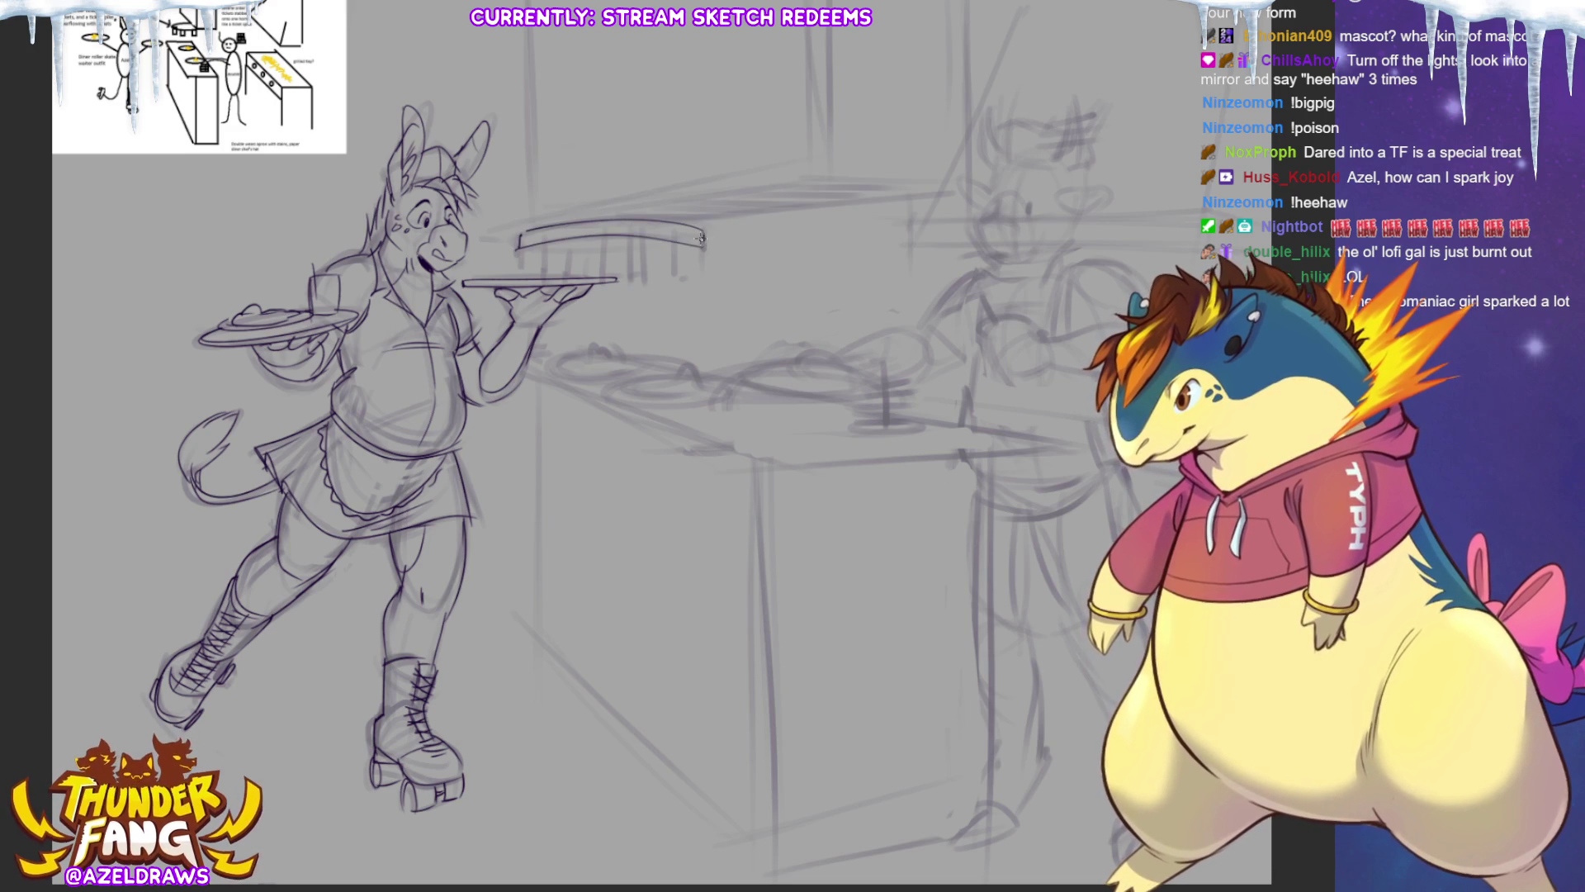
pyautogui.moveTo(520, 247); pyautogui.dragTo(692, 238)
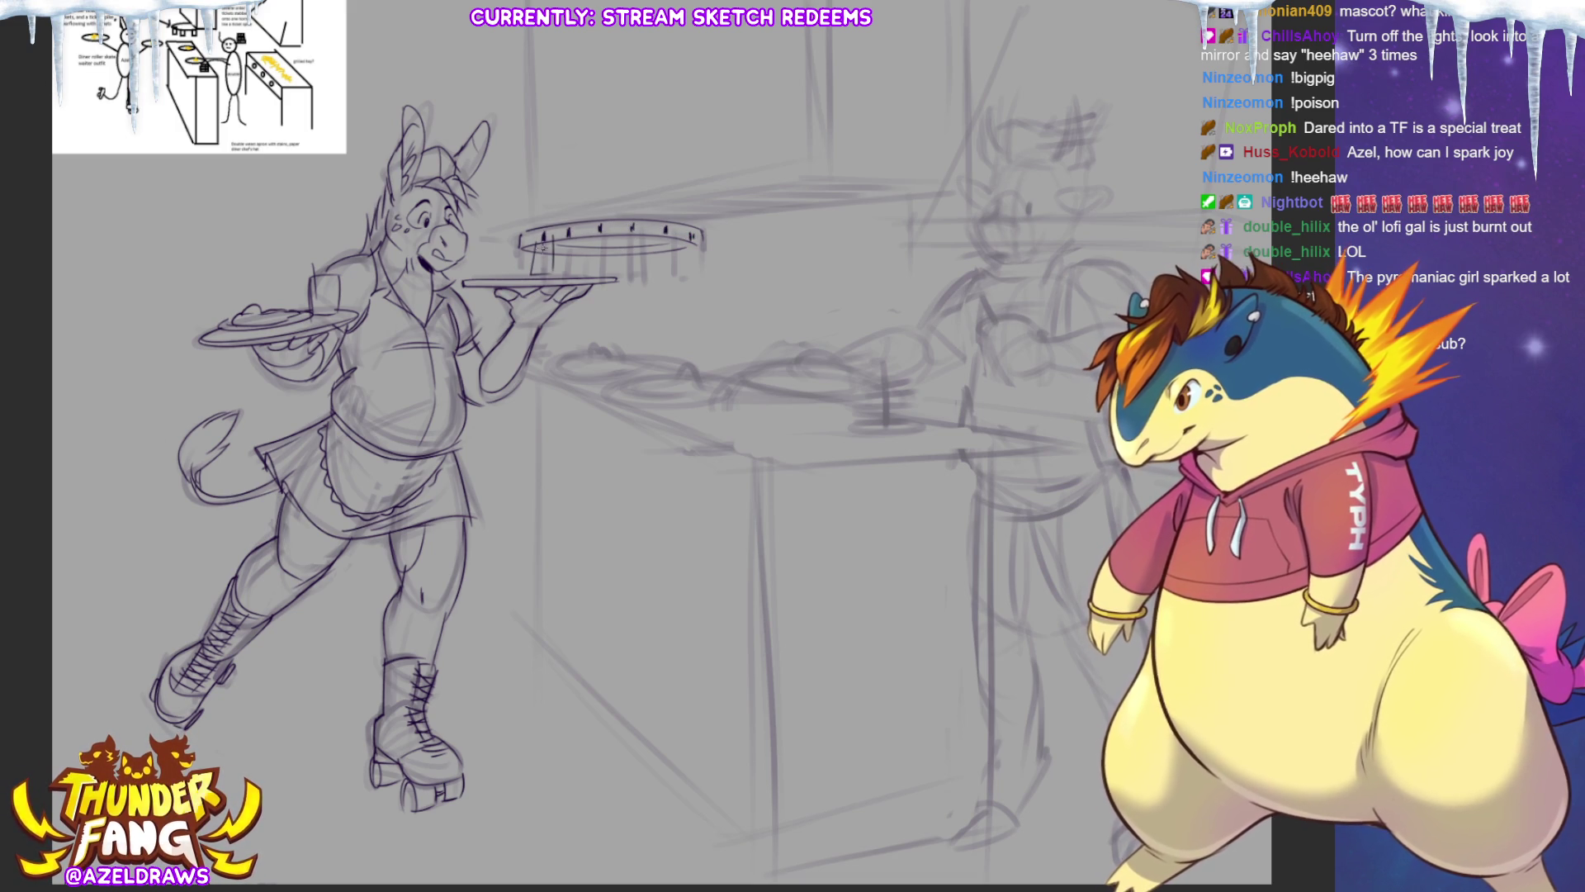
pyautogui.moveTo(613, 231)
pyautogui.mouseDown()
pyautogui.moveTo(604, 271)
pyautogui.moveTo(582, 271)
pyautogui.mouseUp()
pyautogui.moveTo(658, 231)
pyautogui.mouseDown()
pyautogui.moveTo(655, 267)
pyautogui.moveTo(674, 264)
pyautogui.moveTo(642, 282)
pyautogui.moveTo(688, 251)
pyautogui.moveTo(687, 273)
pyautogui.mouseUp()
pyautogui.moveTo(700, 240); pyautogui.dragTo(701, 270)
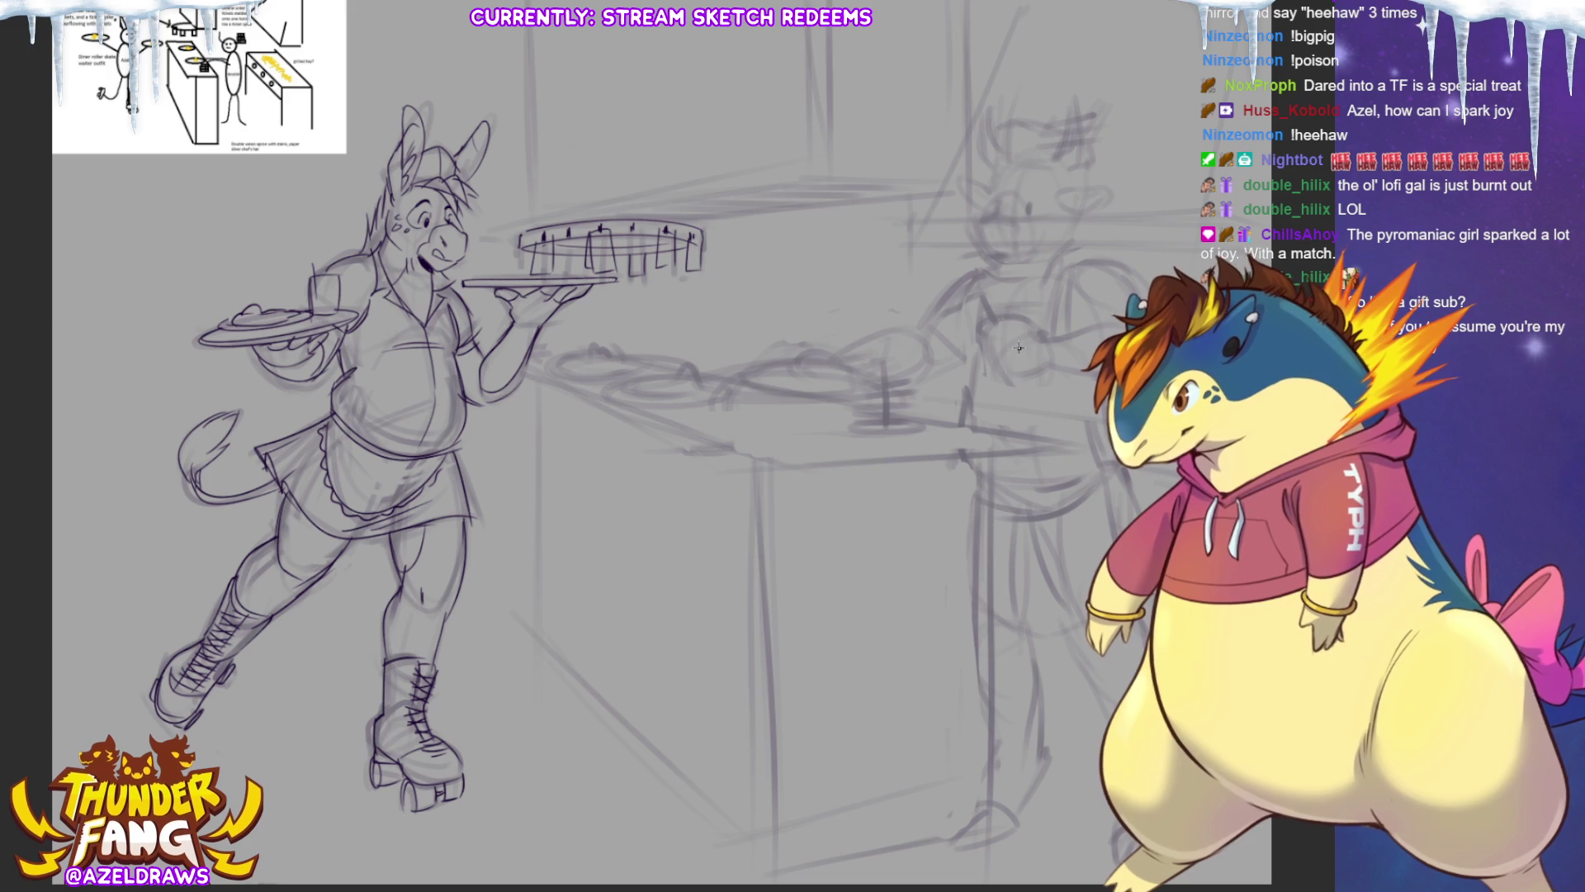
# Draw the hood's front, far and right top edges, redoing misplaced lines.
pyautogui.moveTo(518, 229); pyautogui.dragTo(770, 169)
pyautogui.hotkey('ctrl', 'z')
pyautogui.moveTo(522, 229)
pyautogui.mouseDown()
pyautogui.moveTo(860, 164)
pyautogui.moveTo(962, 185)
pyautogui.mouseUp()
pyautogui.hotkey('ctrl', 'z')
pyautogui.moveTo(799, 165); pyautogui.dragTo(961, 184)
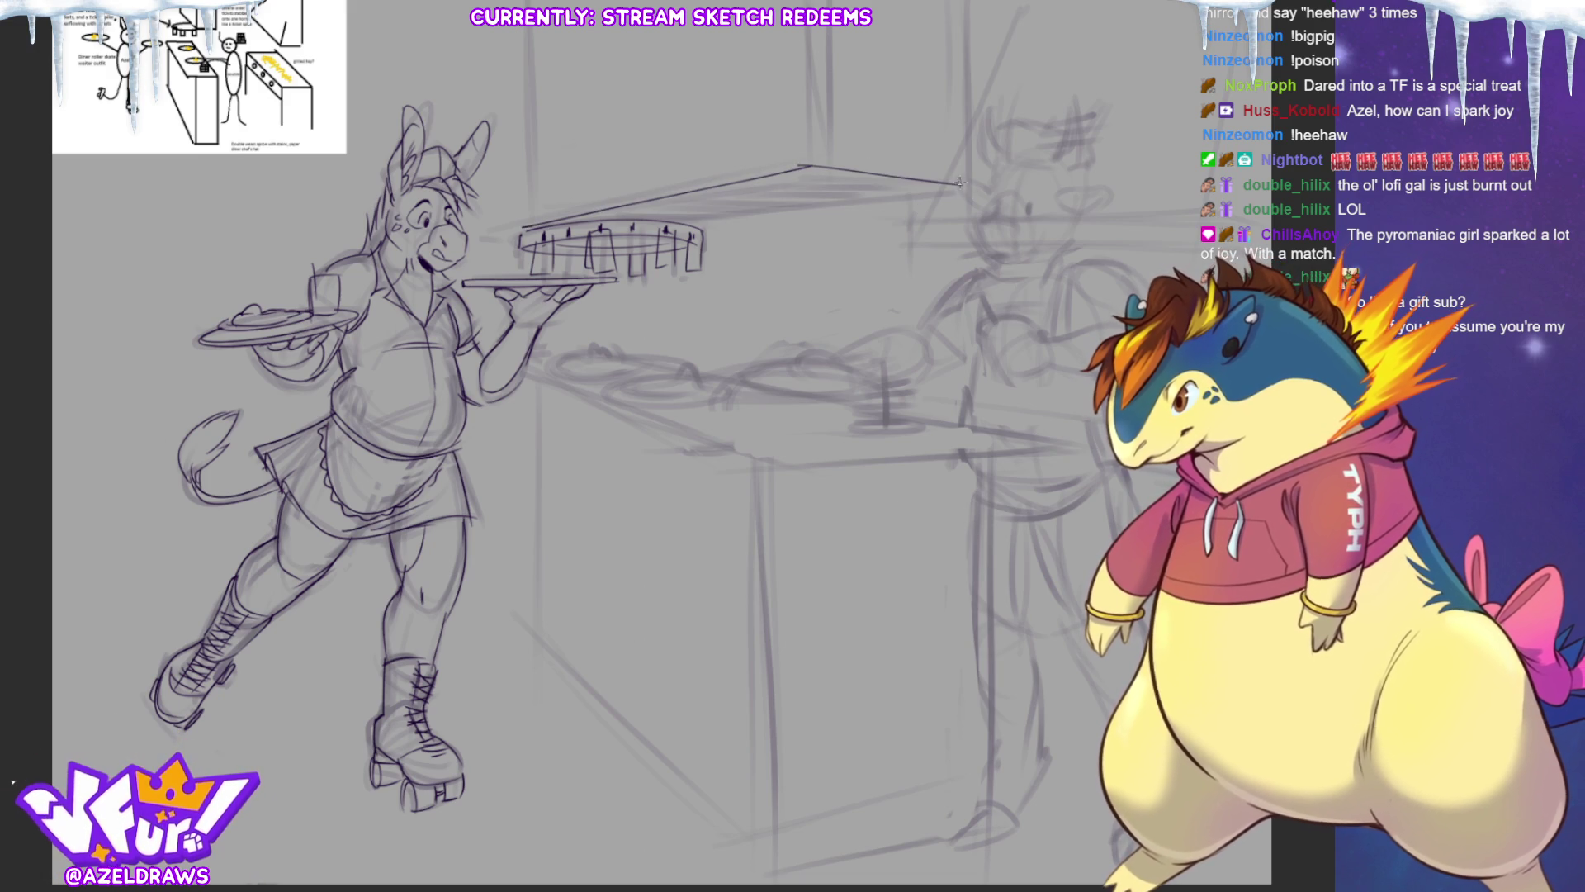
pyautogui.moveTo(698, 229); pyautogui.dragTo(962, 185)
# Add the hood's vertical corner lines on the left, middle and right sides.
pyautogui.moveTo(805, 25); pyautogui.dragTo(797, 188)
pyautogui.hotkey('ctrl', 'z')
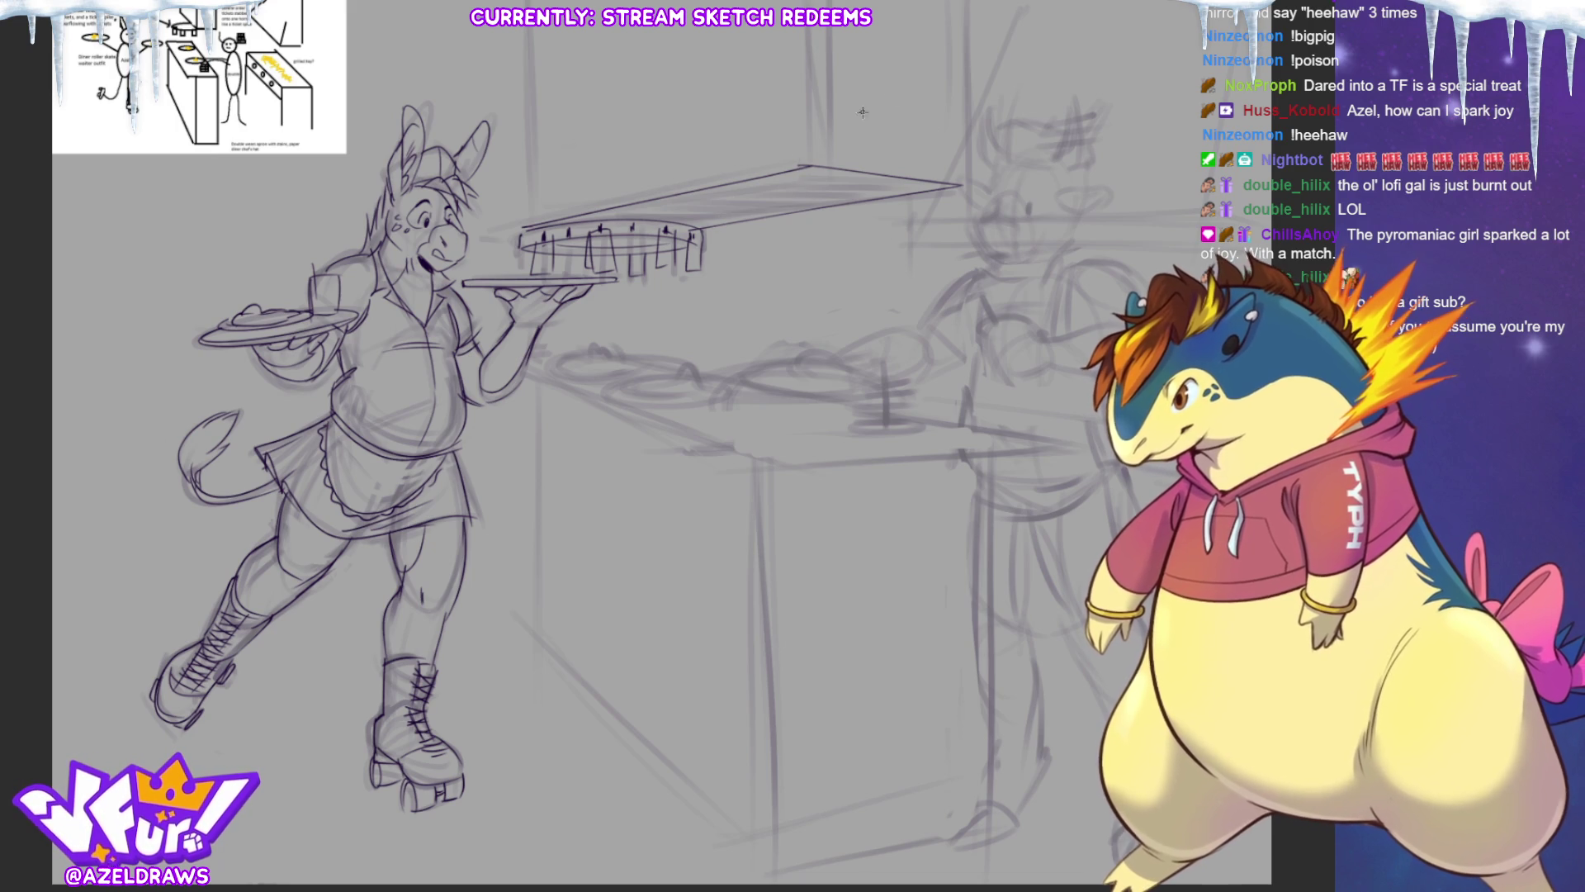
pyautogui.moveTo(793, 126); pyautogui.dragTo(795, 216)
pyautogui.moveTo(516, 52); pyautogui.dragTo(520, 247)
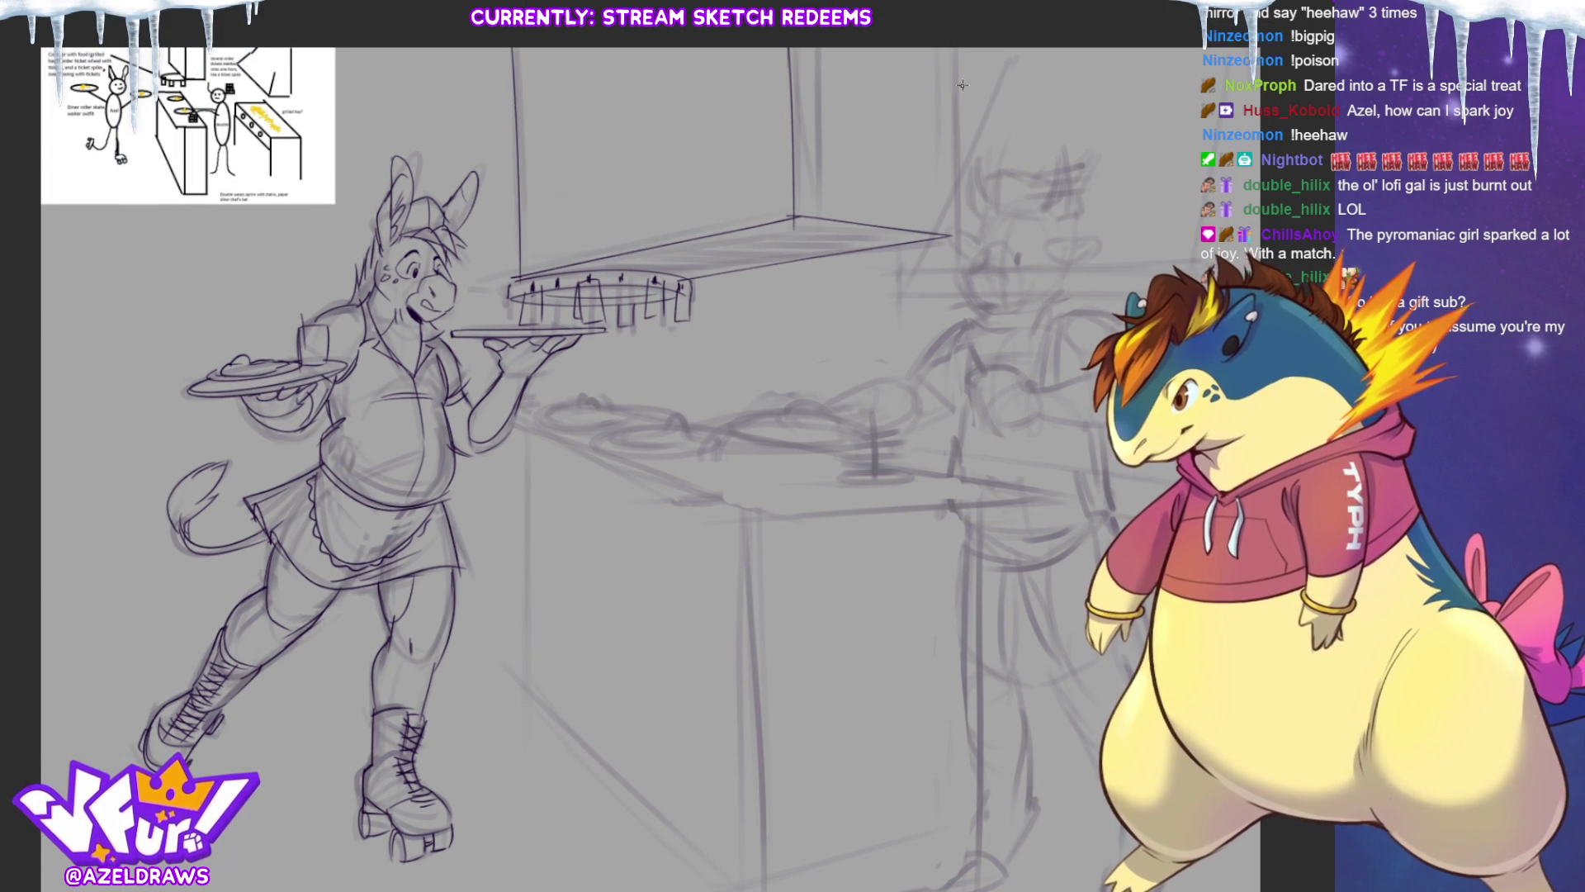
pyautogui.moveTo(948, 52); pyautogui.dragTo(950, 275)
pyautogui.hotkey('ctrl', 'z')
pyautogui.moveTo(946, 58); pyautogui.dragTo(957, 243)
pyautogui.hotkey('ctrl', 'z')
pyautogui.moveTo(942, 54); pyautogui.dragTo(943, 195)
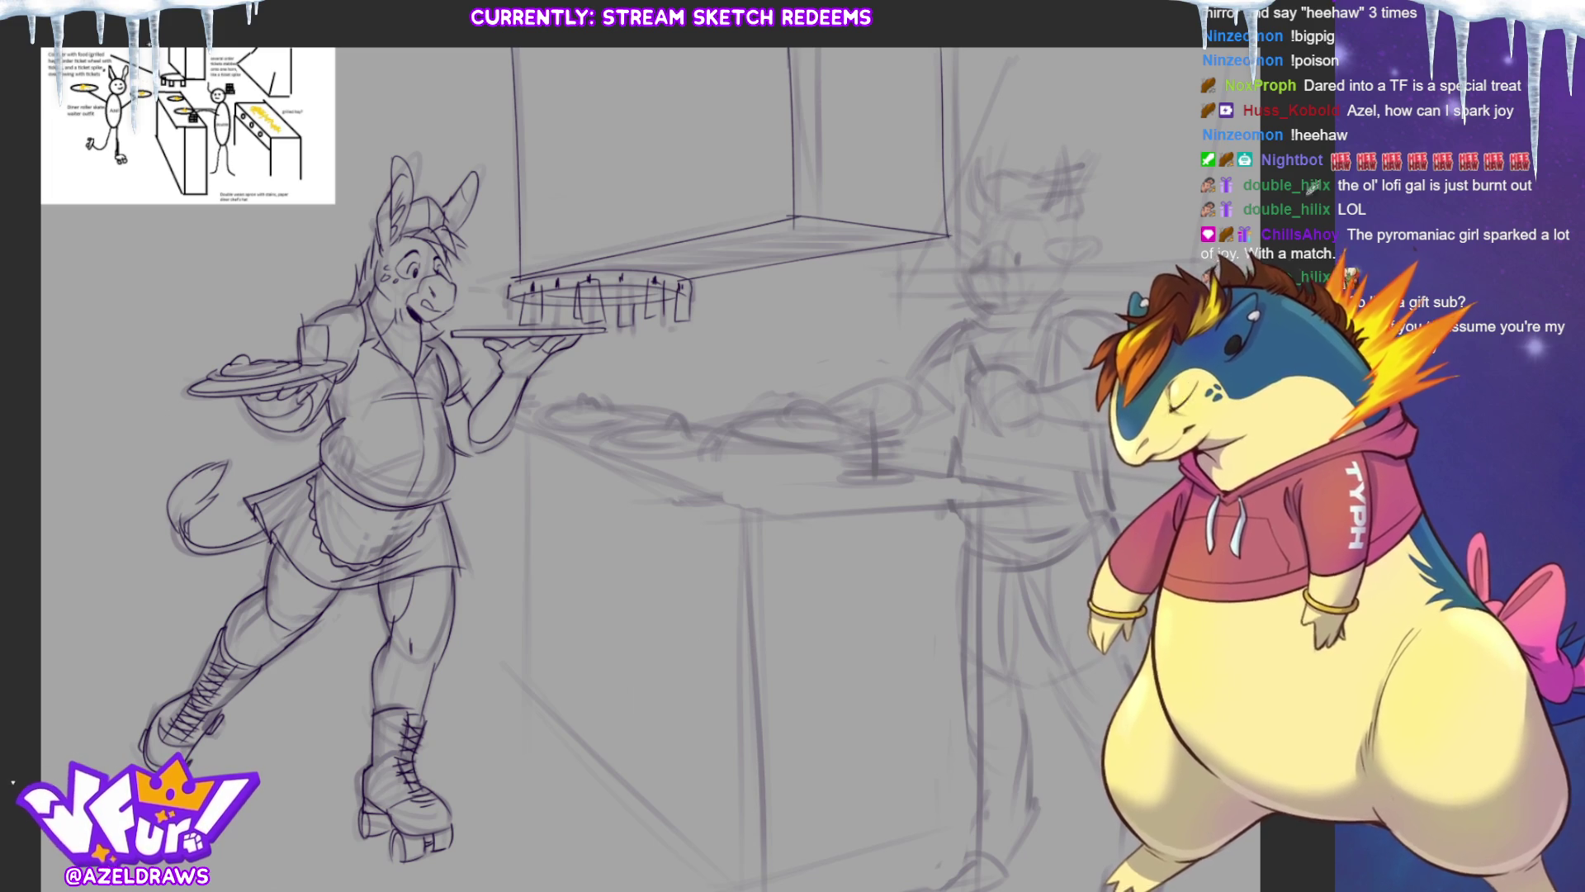
pyautogui.scroll(-1, 652, 446)
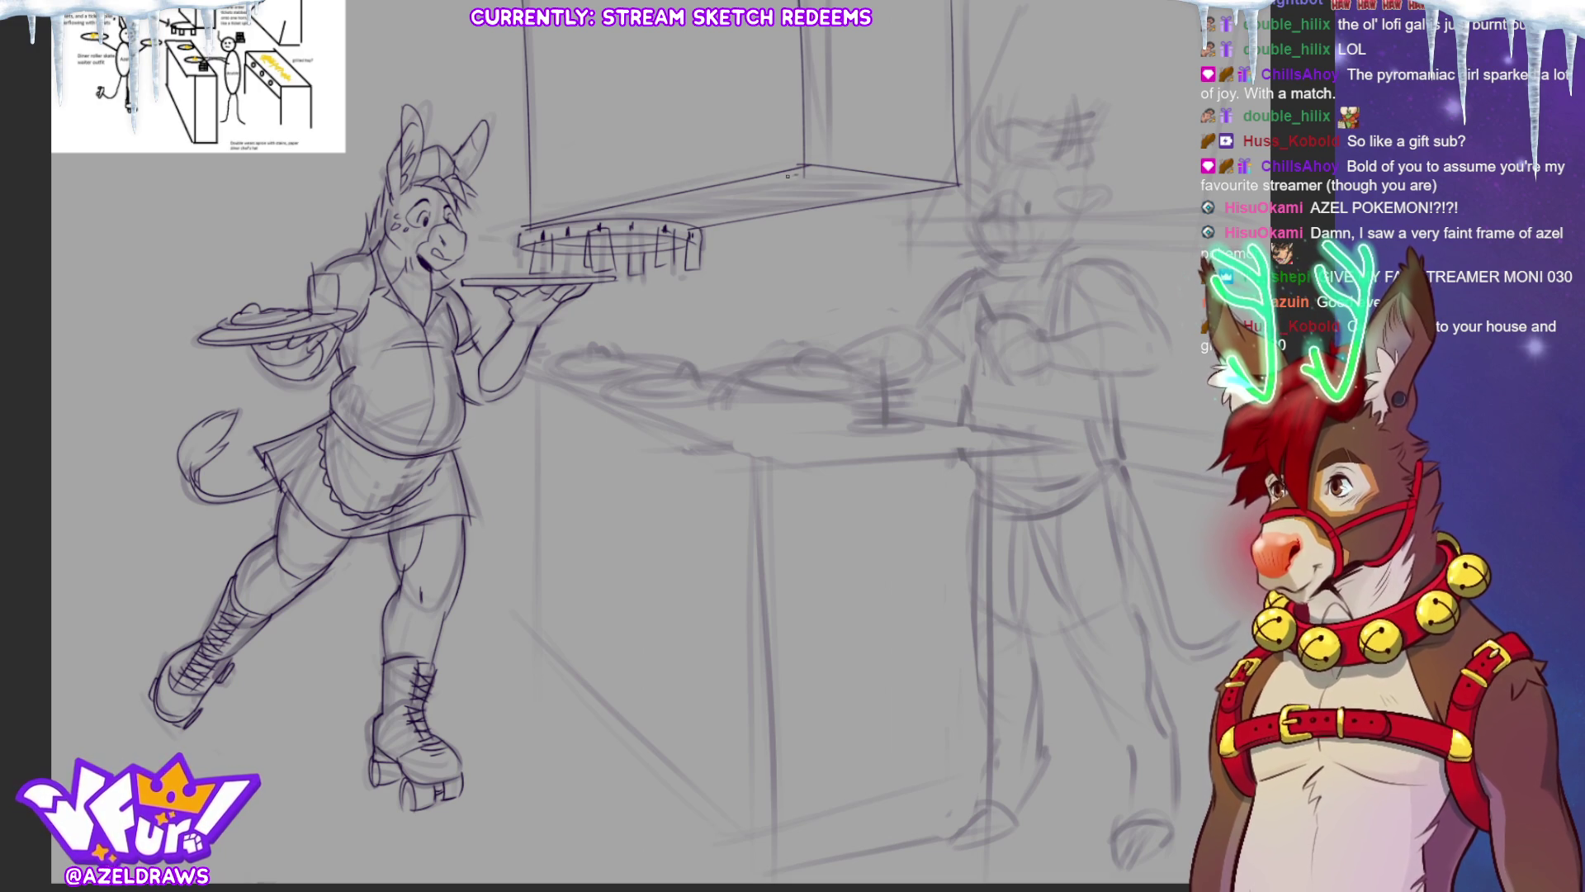
# Retrace the hood's front and lower edges, then hatch its underside with parallel strokes.
pyautogui.moveTo(701, 193)
pyautogui.mouseDown()
pyautogui.moveTo(809, 169)
pyautogui.moveTo(933, 188)
pyautogui.moveTo(650, 240)
pyautogui.mouseUp()
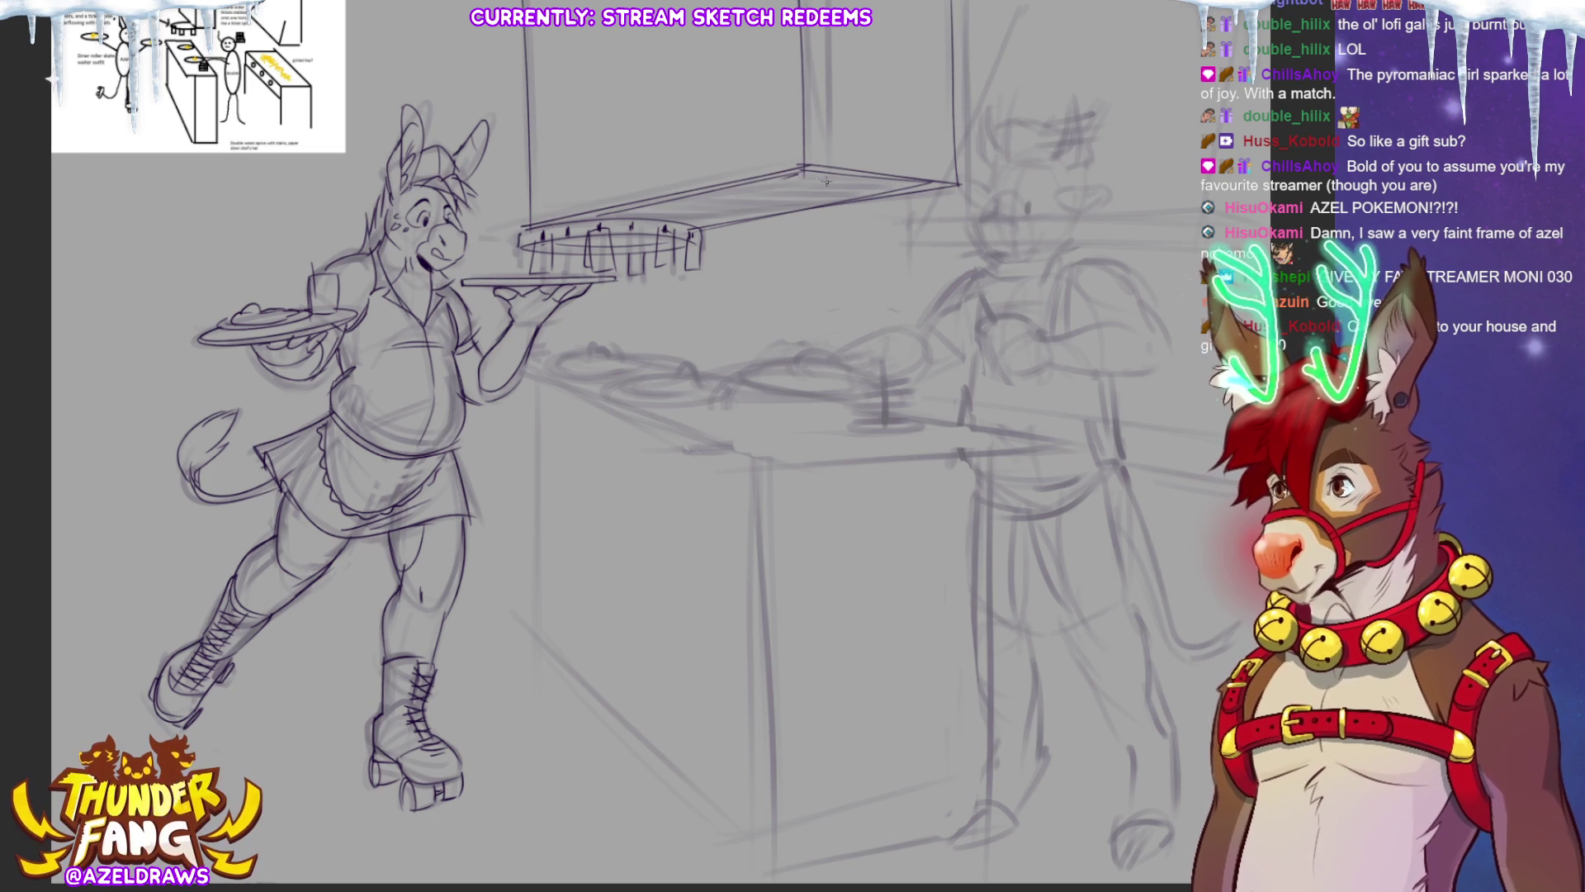
pyautogui.moveTo(849, 183)
pyautogui.mouseDown()
pyautogui.moveTo(731, 189)
pyautogui.moveTo(781, 195)
pyautogui.moveTo(646, 217)
pyautogui.moveTo(730, 221)
pyautogui.moveTo(628, 213)
pyautogui.mouseUp()
pyautogui.hotkey('ctrl', 'z')
pyautogui.hotkey('ctrl', 'z')
pyautogui.moveTo(768, 208)
pyautogui.mouseDown()
pyautogui.moveTo(678, 213)
pyautogui.moveTo(791, 204)
pyautogui.mouseUp()
pyautogui.hotkey('ctrl', 'z')
pyautogui.hotkey('ctrl', 'z')
pyautogui.moveTo(690, 208); pyautogui.dragTo(890, 175)
pyautogui.moveTo(796, 191); pyautogui.dragTo(879, 176)
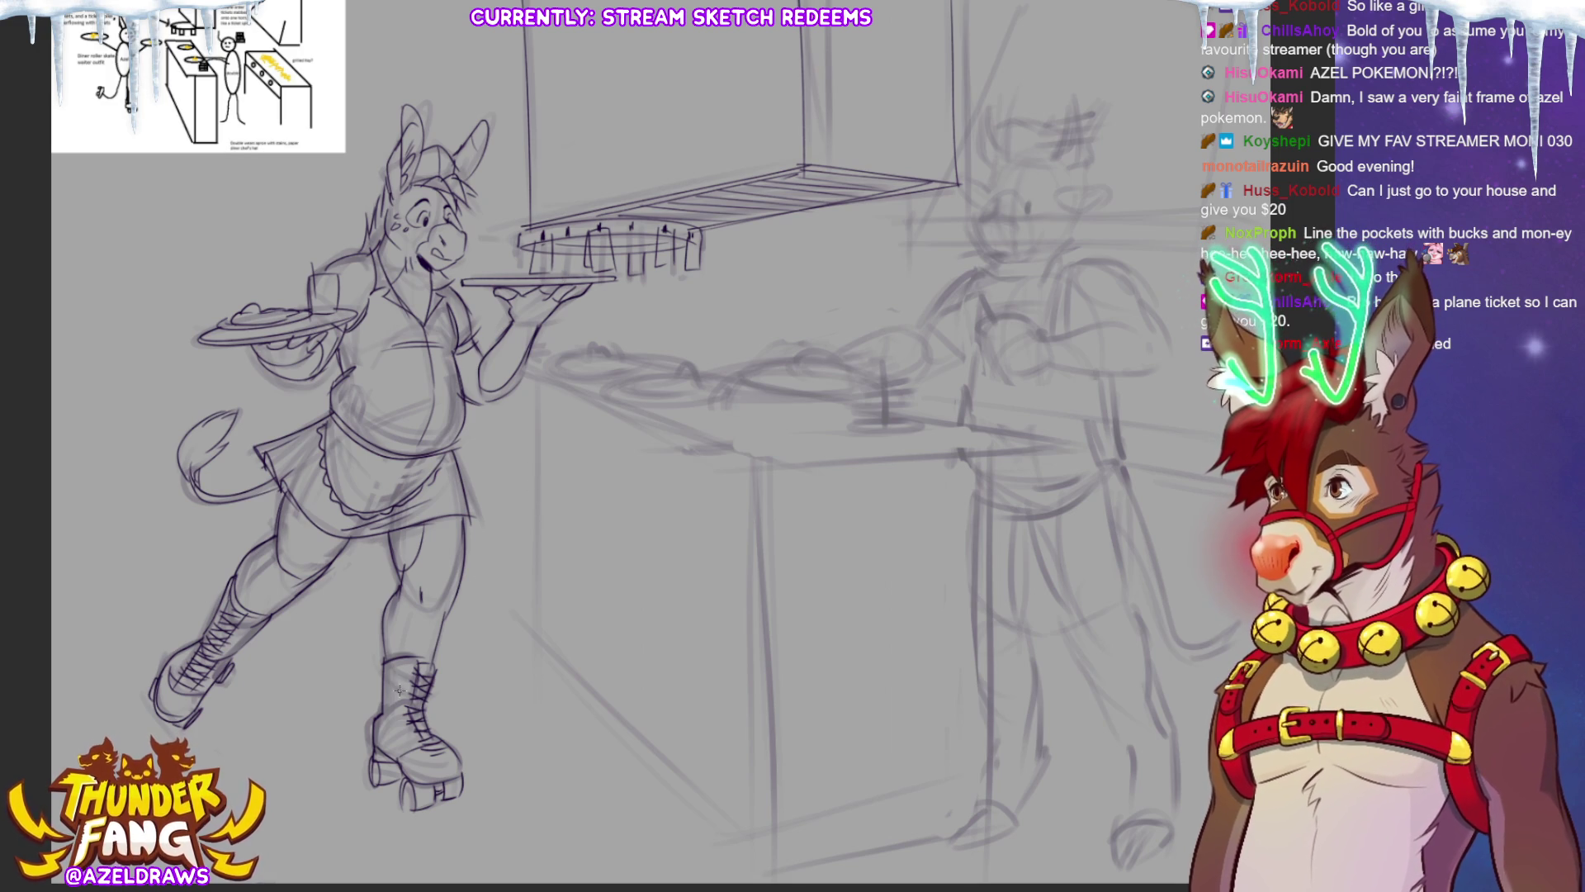
# Draw the counter's front diagonal edge, extending it to the right.
pyautogui.moveTo(560, 379)
pyautogui.mouseDown()
pyautogui.moveTo(796, 470)
pyautogui.moveTo(1019, 446)
pyautogui.mouseUp()
pyautogui.moveTo(787, 474); pyautogui.dragTo(1036, 450)
pyautogui.moveTo(549, 379); pyautogui.dragTo(809, 478)
pyautogui.hotkey('ctrl', 'z')
pyautogui.hotkey('ctrl', 'z')
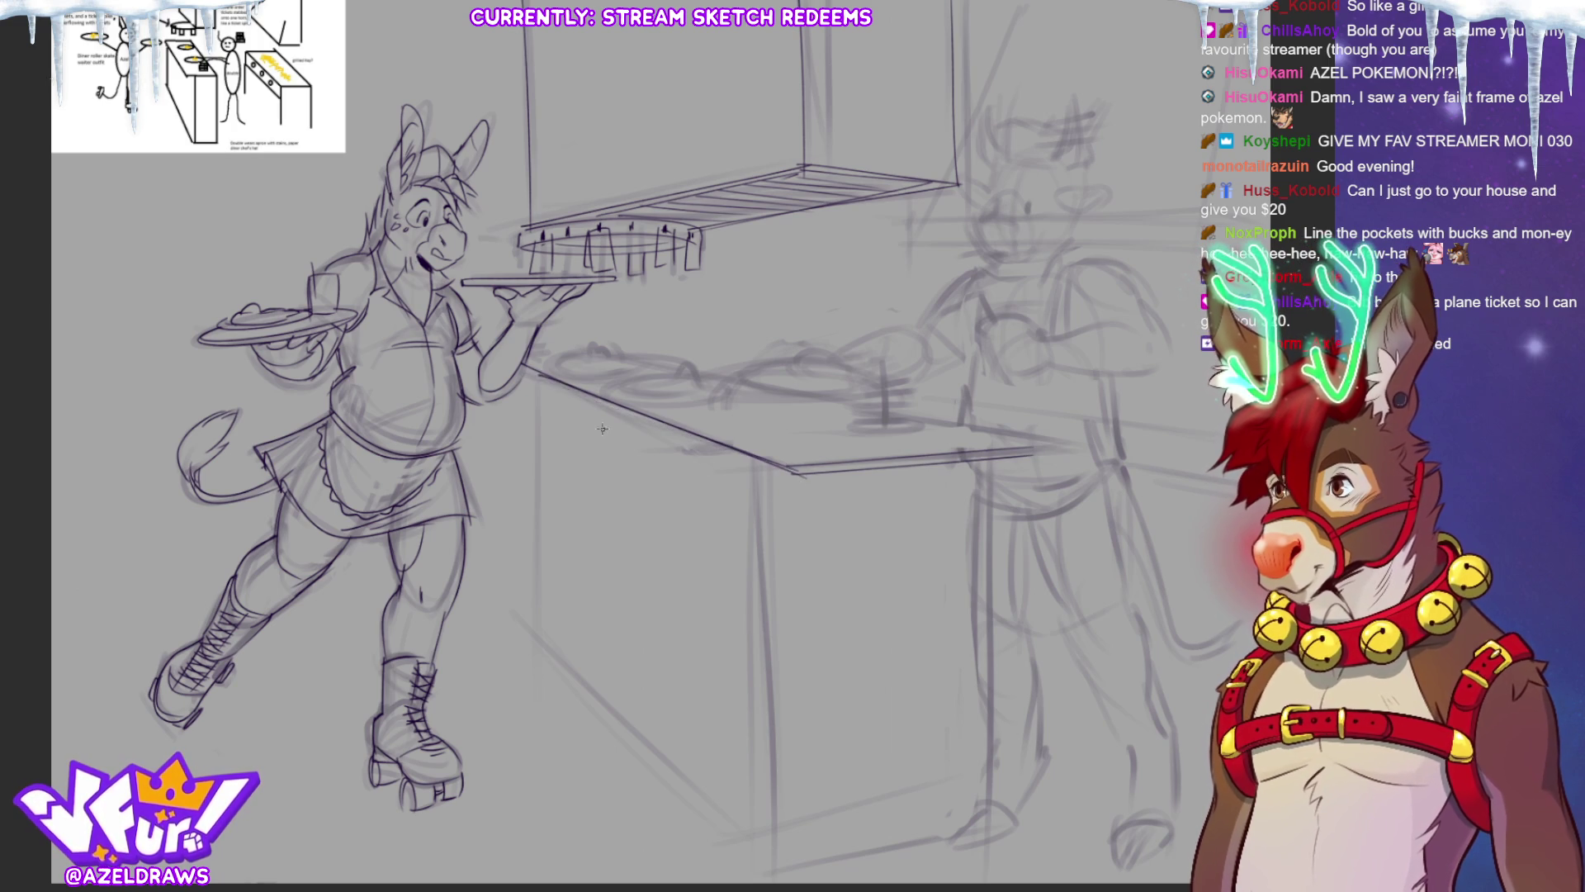
pyautogui.moveTo(528, 372); pyautogui.dragTo(797, 477)
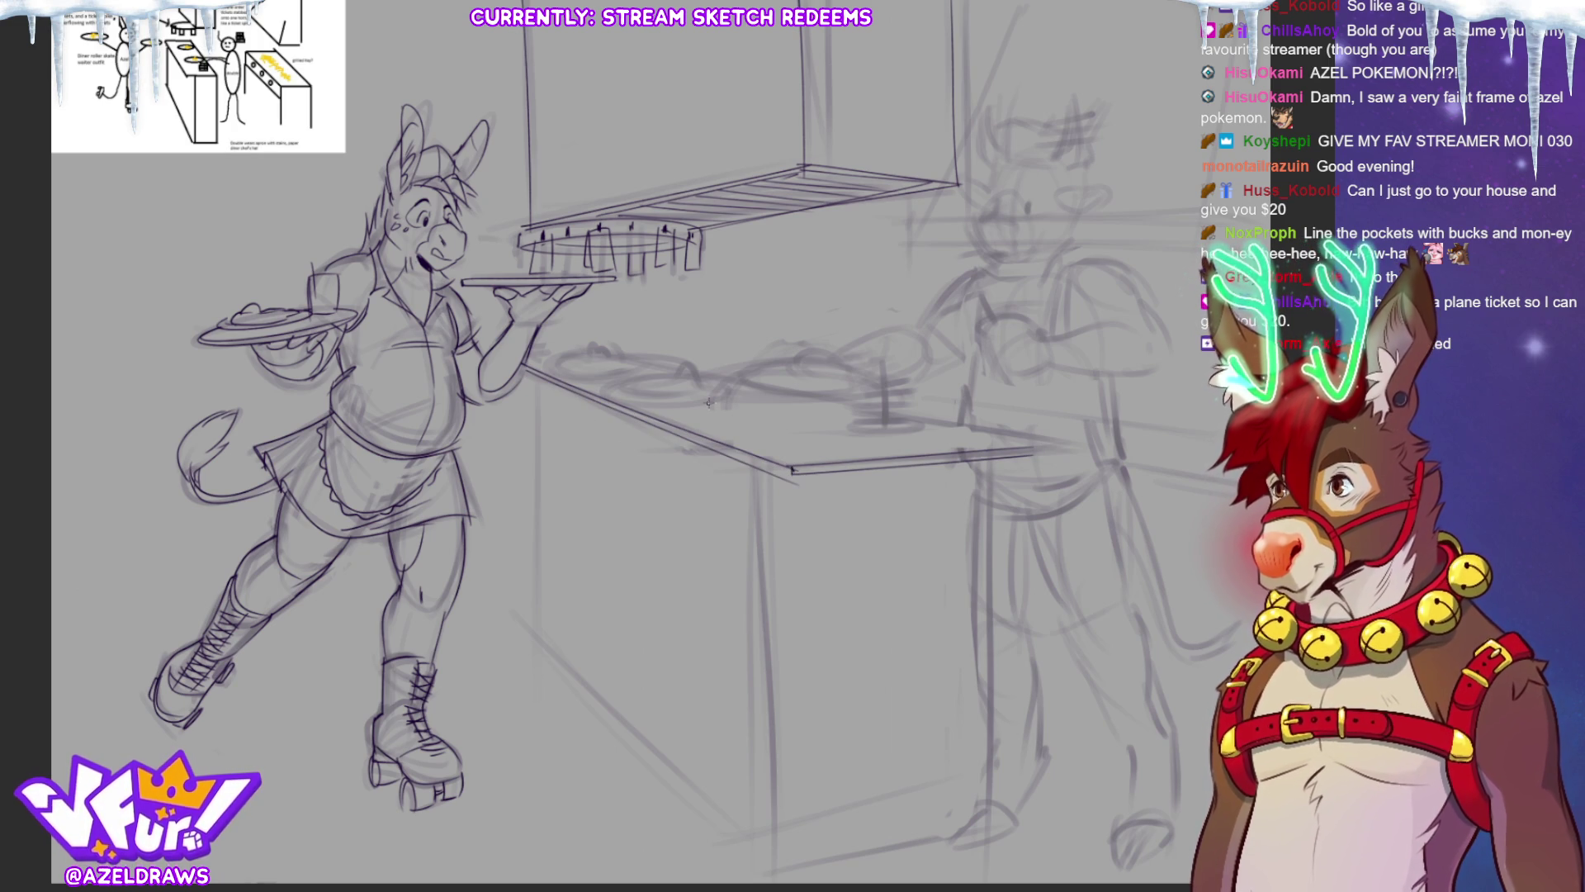
# Sketch two plates of food and more dishes on the counter, plus the cook's reaching arm.
pyautogui.moveTo(555, 365)
pyautogui.mouseDown()
pyautogui.moveTo(618, 353)
pyautogui.moveTo(547, 372)
pyautogui.moveTo(574, 370)
pyautogui.mouseUp()
pyautogui.moveTo(673, 394)
pyautogui.mouseDown()
pyautogui.moveTo(601, 379)
pyautogui.moveTo(634, 374)
pyautogui.mouseUp()
pyautogui.moveTo(652, 373)
pyautogui.mouseDown()
pyautogui.moveTo(688, 383)
pyautogui.moveTo(567, 365)
pyautogui.mouseUp()
pyautogui.moveTo(578, 371); pyautogui.dragTo(626, 369)
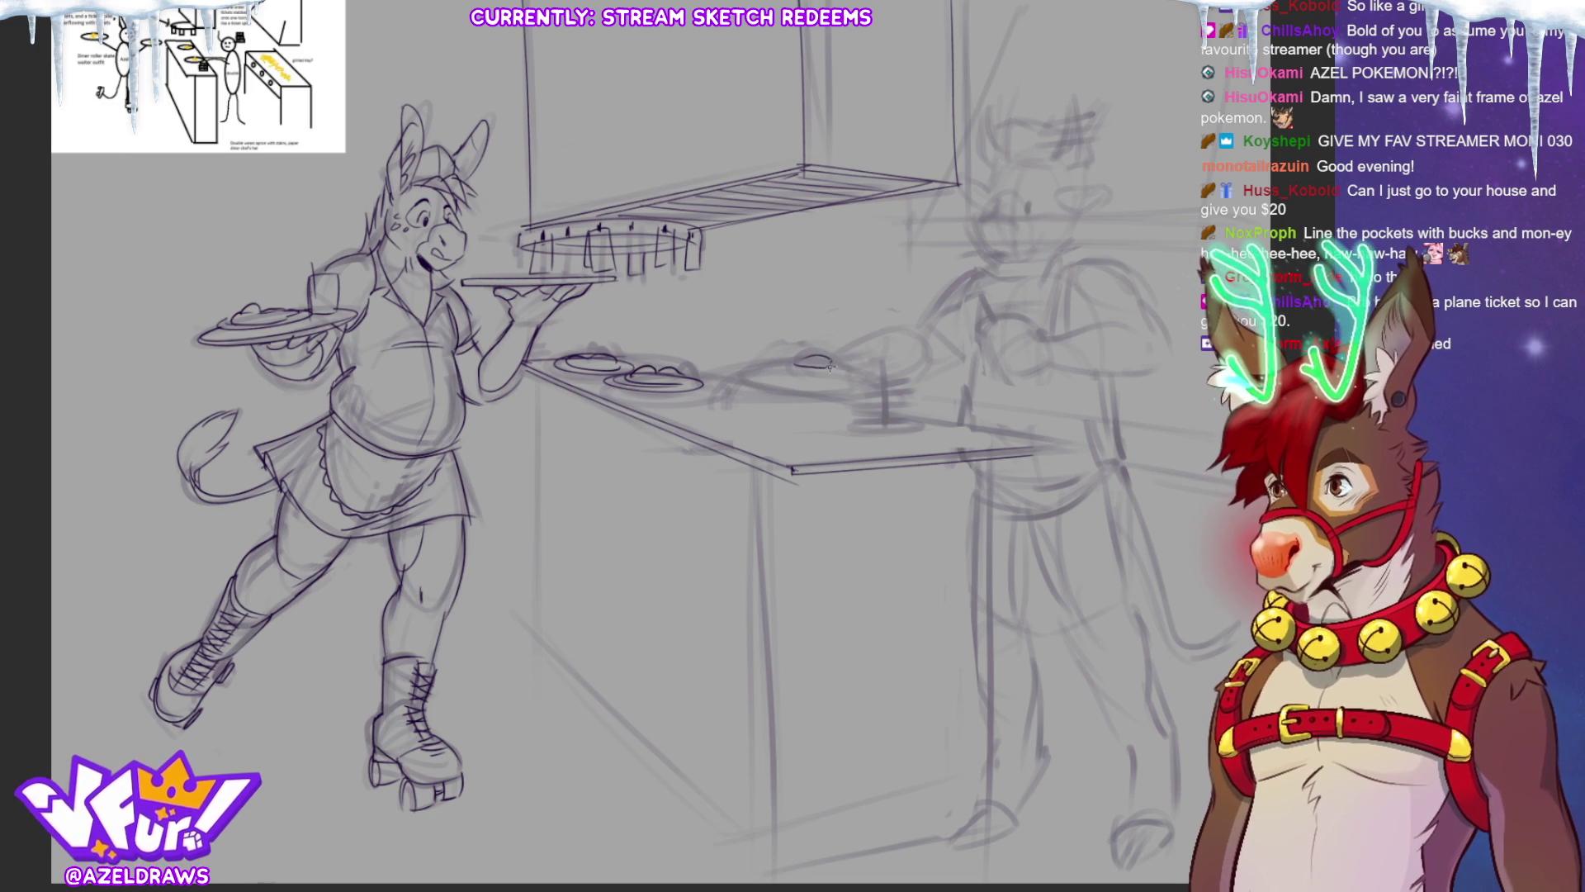
pyautogui.moveTo(820, 353)
pyautogui.mouseDown()
pyautogui.moveTo(774, 386)
pyautogui.moveTo(860, 372)
pyautogui.moveTo(752, 372)
pyautogui.moveTo(834, 380)
pyautogui.mouseUp()
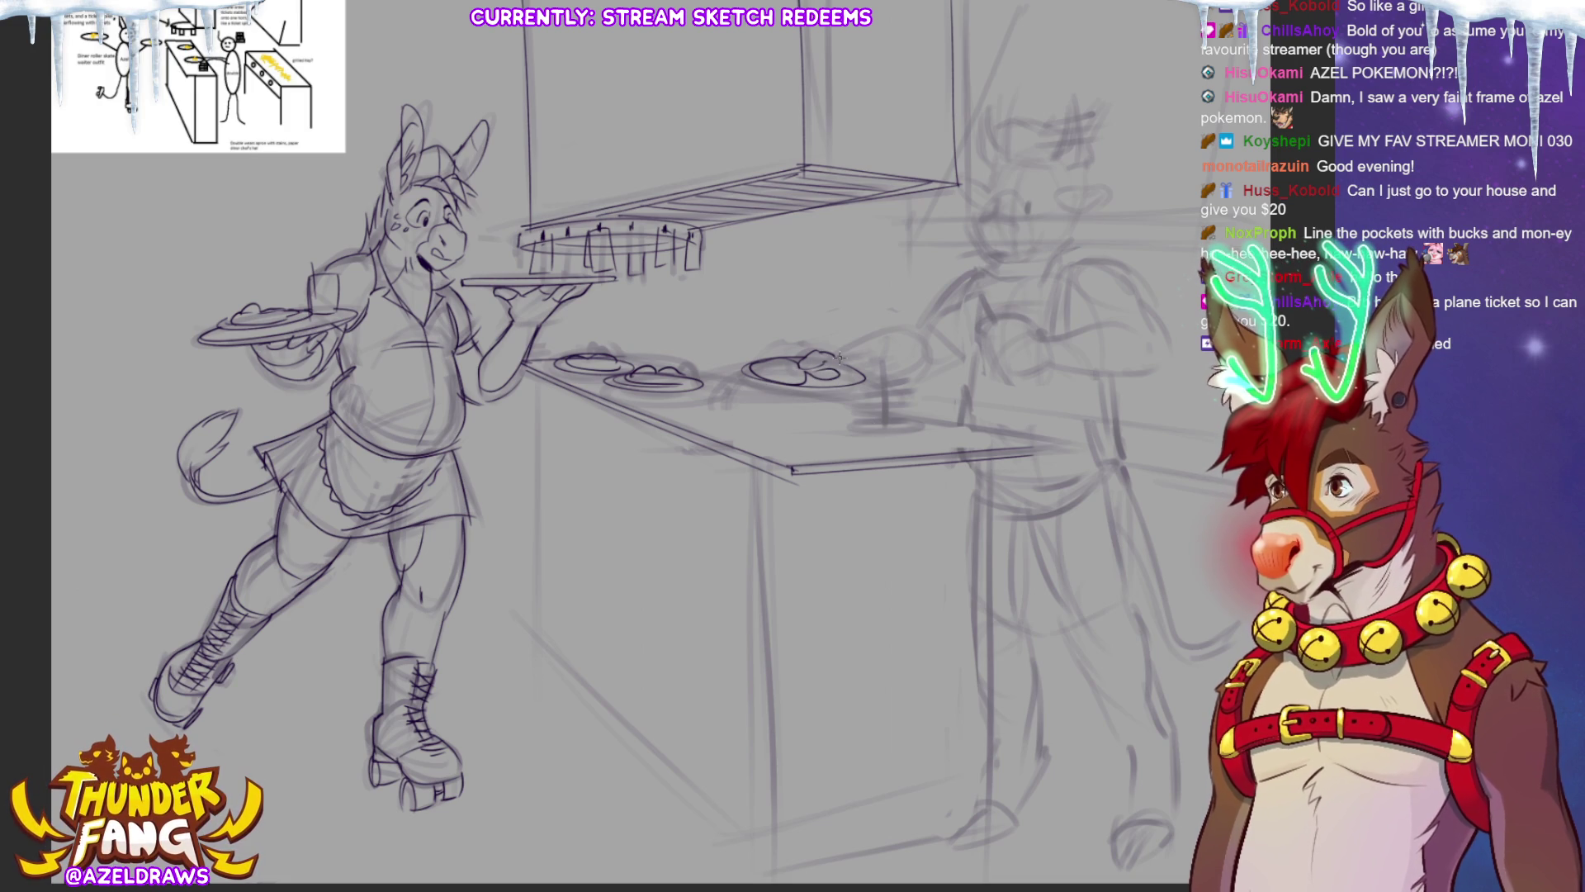
pyautogui.moveTo(835, 361)
pyautogui.mouseDown()
pyautogui.moveTo(911, 328)
pyautogui.moveTo(935, 368)
pyautogui.moveTo(923, 341)
pyautogui.mouseUp()
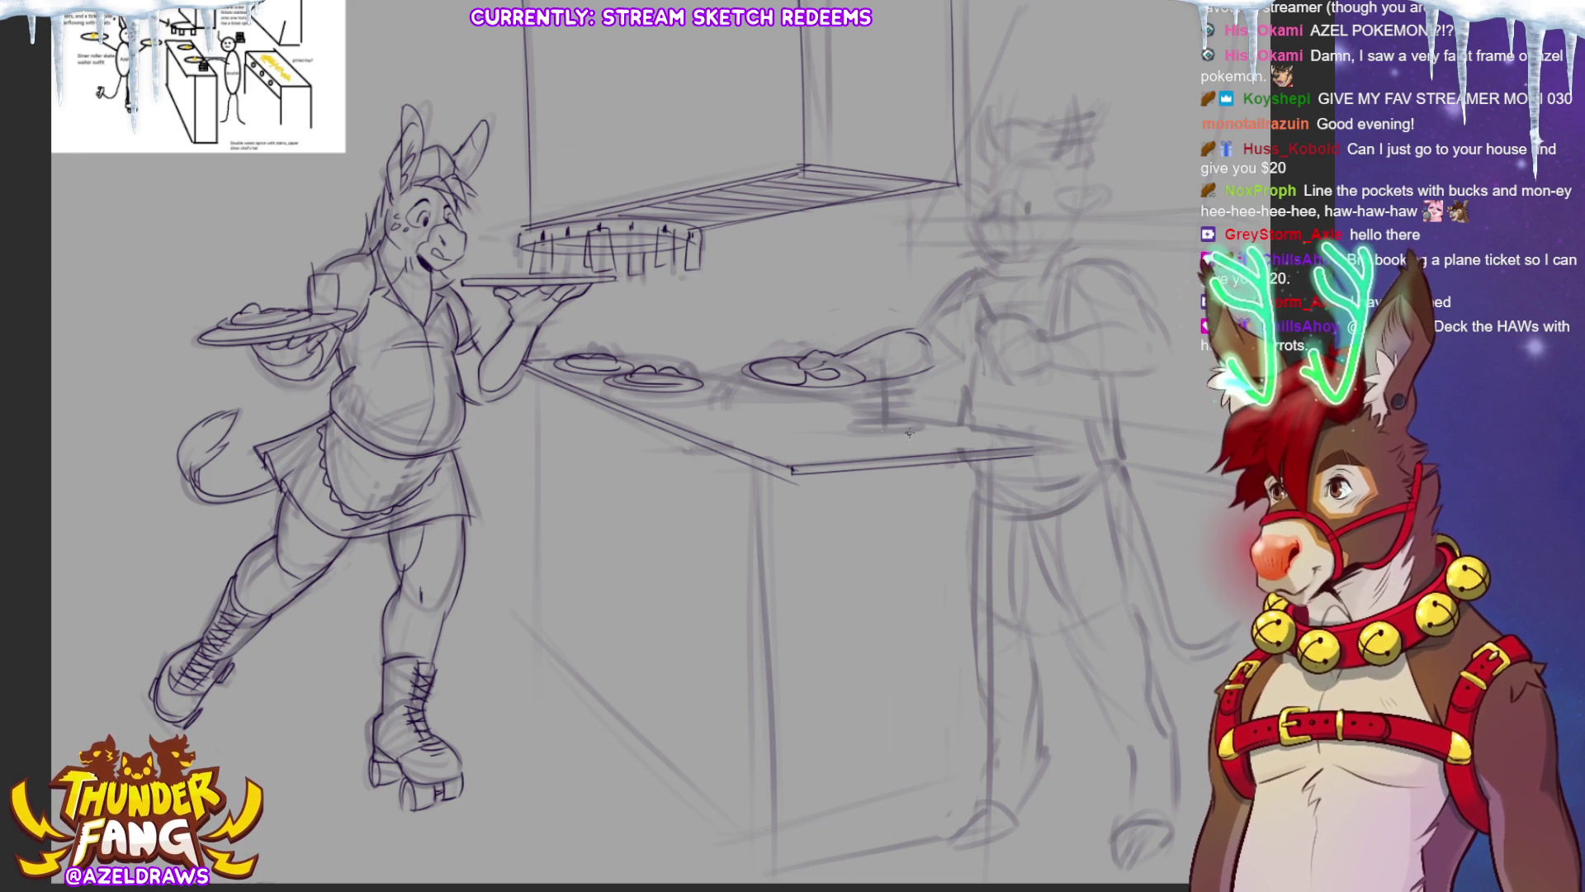
pyautogui.moveTo(929, 428)
pyautogui.mouseDown()
pyautogui.moveTo(888, 435)
pyautogui.moveTo(948, 423)
pyautogui.moveTo(917, 406)
pyautogui.moveTo(917, 438)
pyautogui.moveTo(933, 395)
pyautogui.moveTo(944, 427)
pyautogui.moveTo(887, 404)
pyautogui.moveTo(939, 413)
pyautogui.moveTo(927, 391)
pyautogui.moveTo(943, 390)
pyautogui.mouseUp()
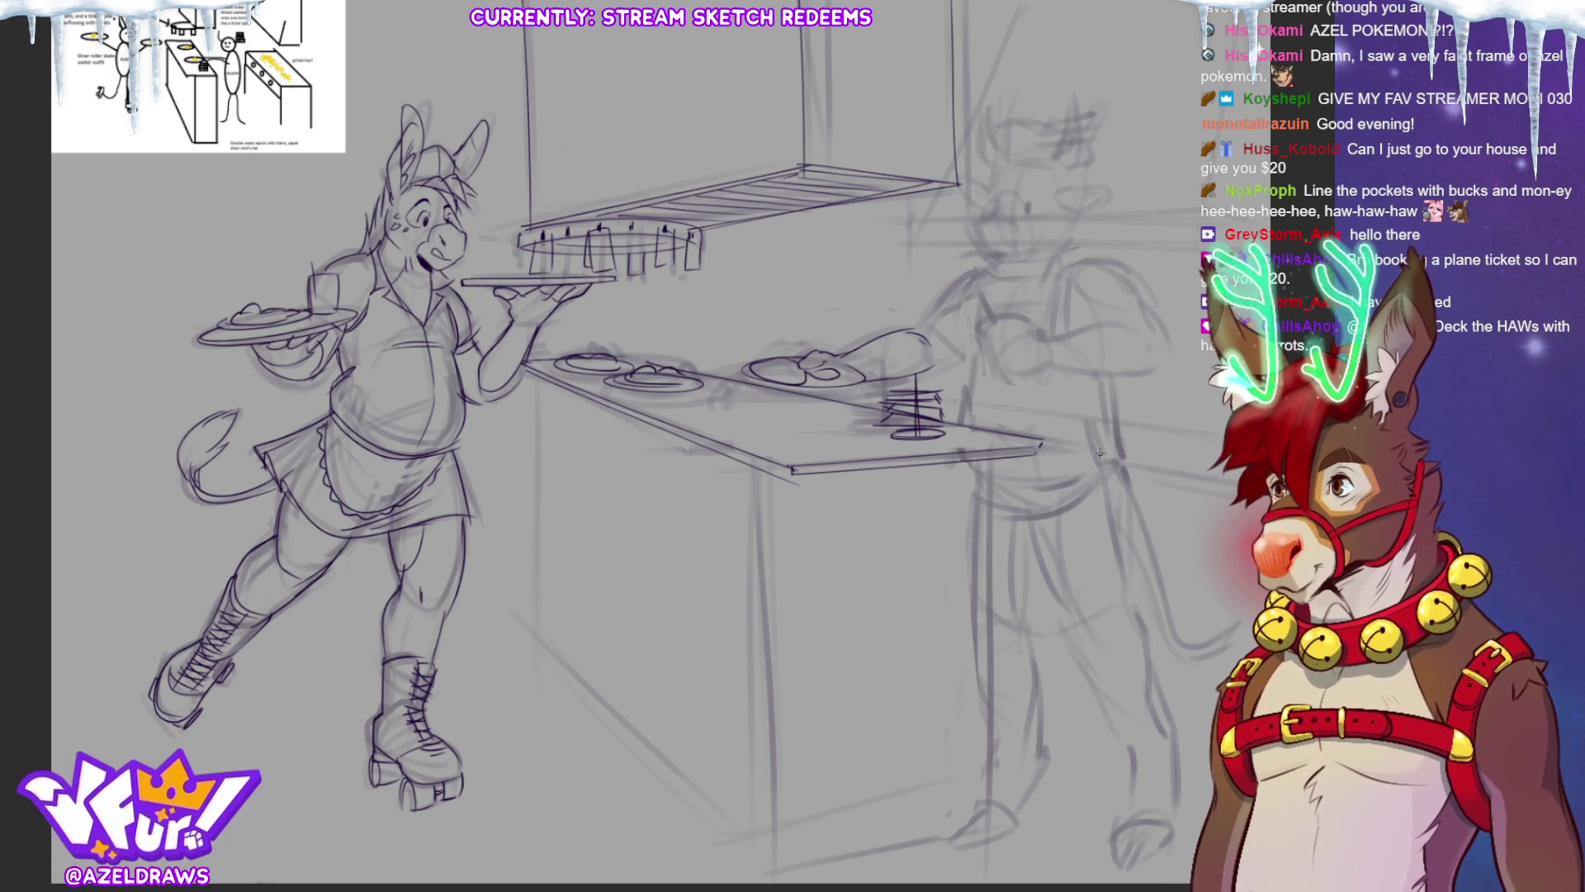
# Draw the counter's front vertical edge, two legs and its lower diagonal and bottom edges.
pyautogui.moveTo(537, 373); pyautogui.dragTo(530, 640)
pyautogui.hotkey('ctrl', 'z')
pyautogui.moveTo(535, 363); pyautogui.dragTo(531, 623)
pyautogui.moveTo(767, 467); pyautogui.dragTo(756, 797)
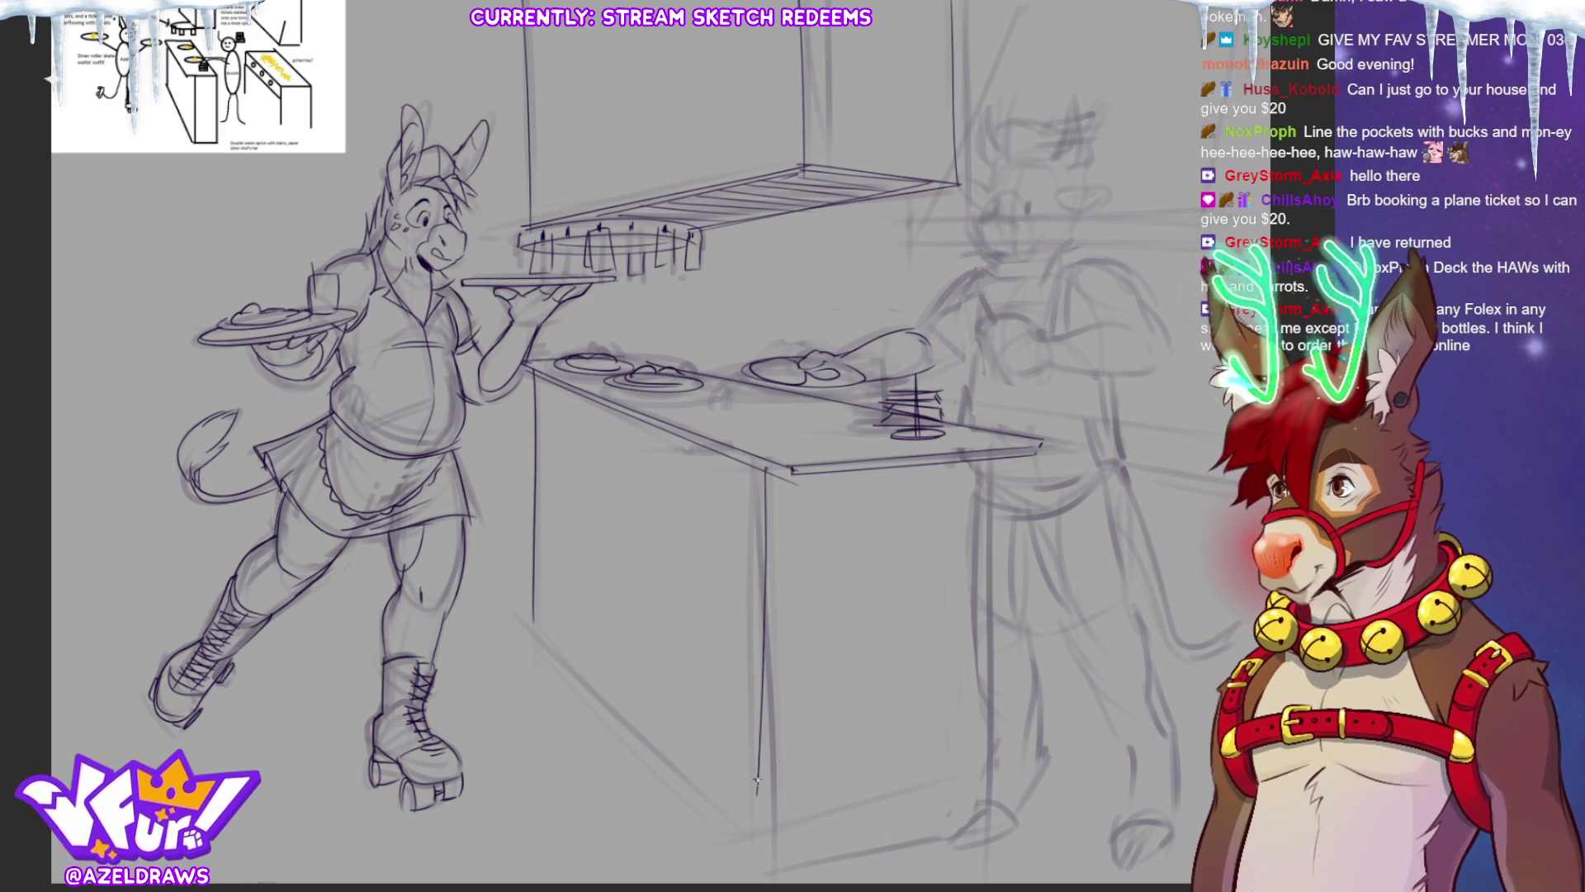
pyautogui.moveTo(985, 471); pyautogui.dragTo(975, 775)
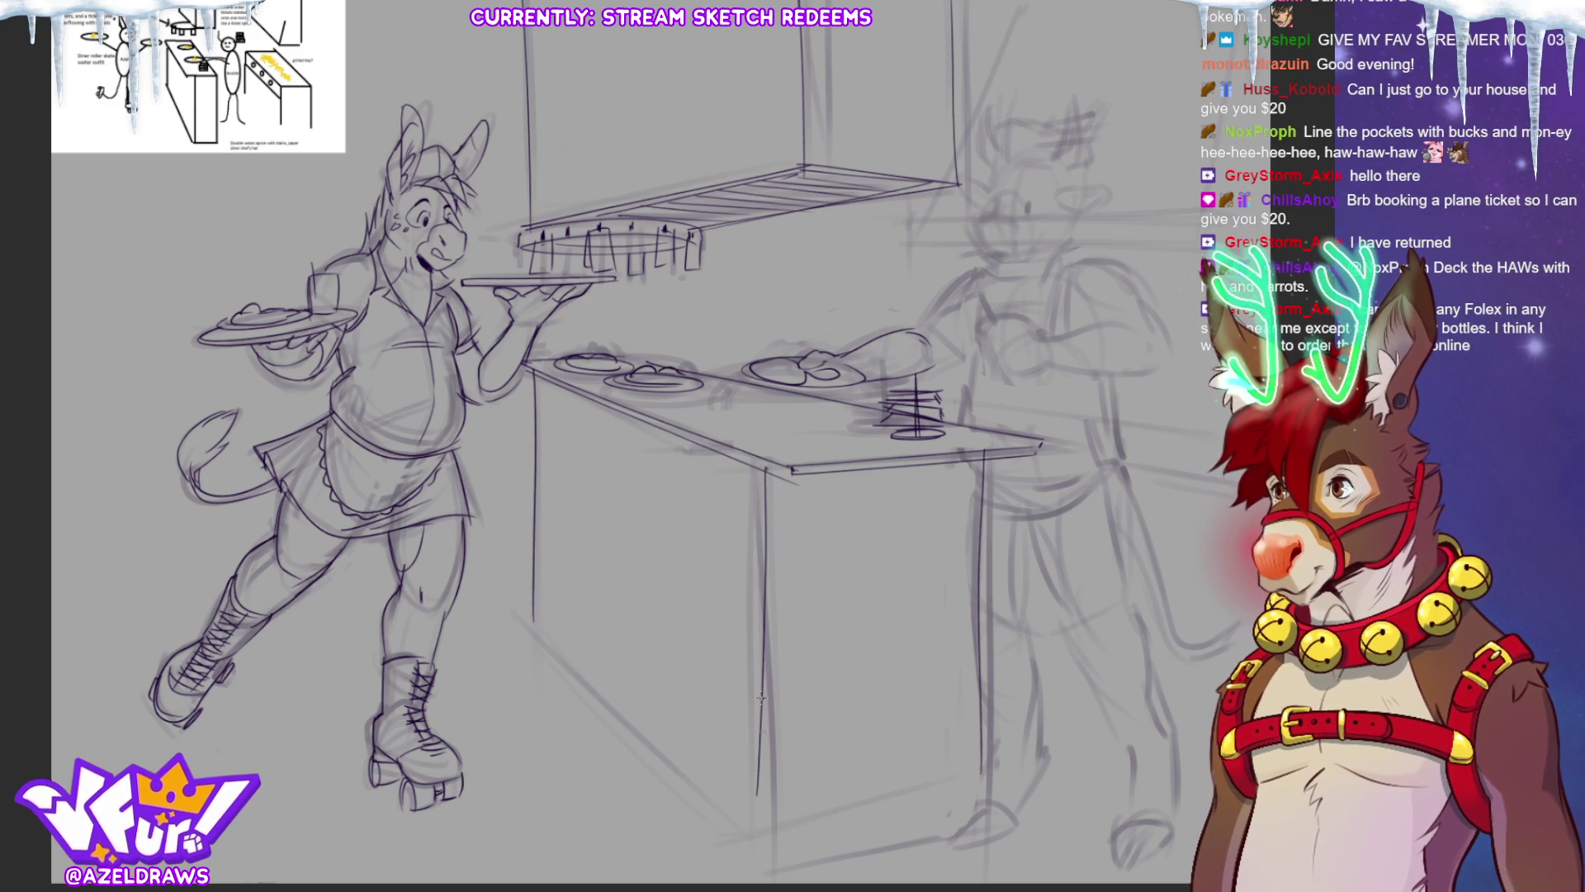
pyautogui.moveTo(528, 615); pyautogui.dragTo(731, 822)
pyautogui.moveTo(762, 490)
pyautogui.mouseDown()
pyautogui.moveTo(757, 846)
pyautogui.moveTo(881, 811)
pyautogui.mouseUp()
pyautogui.moveTo(768, 841); pyautogui.dragTo(1012, 786)
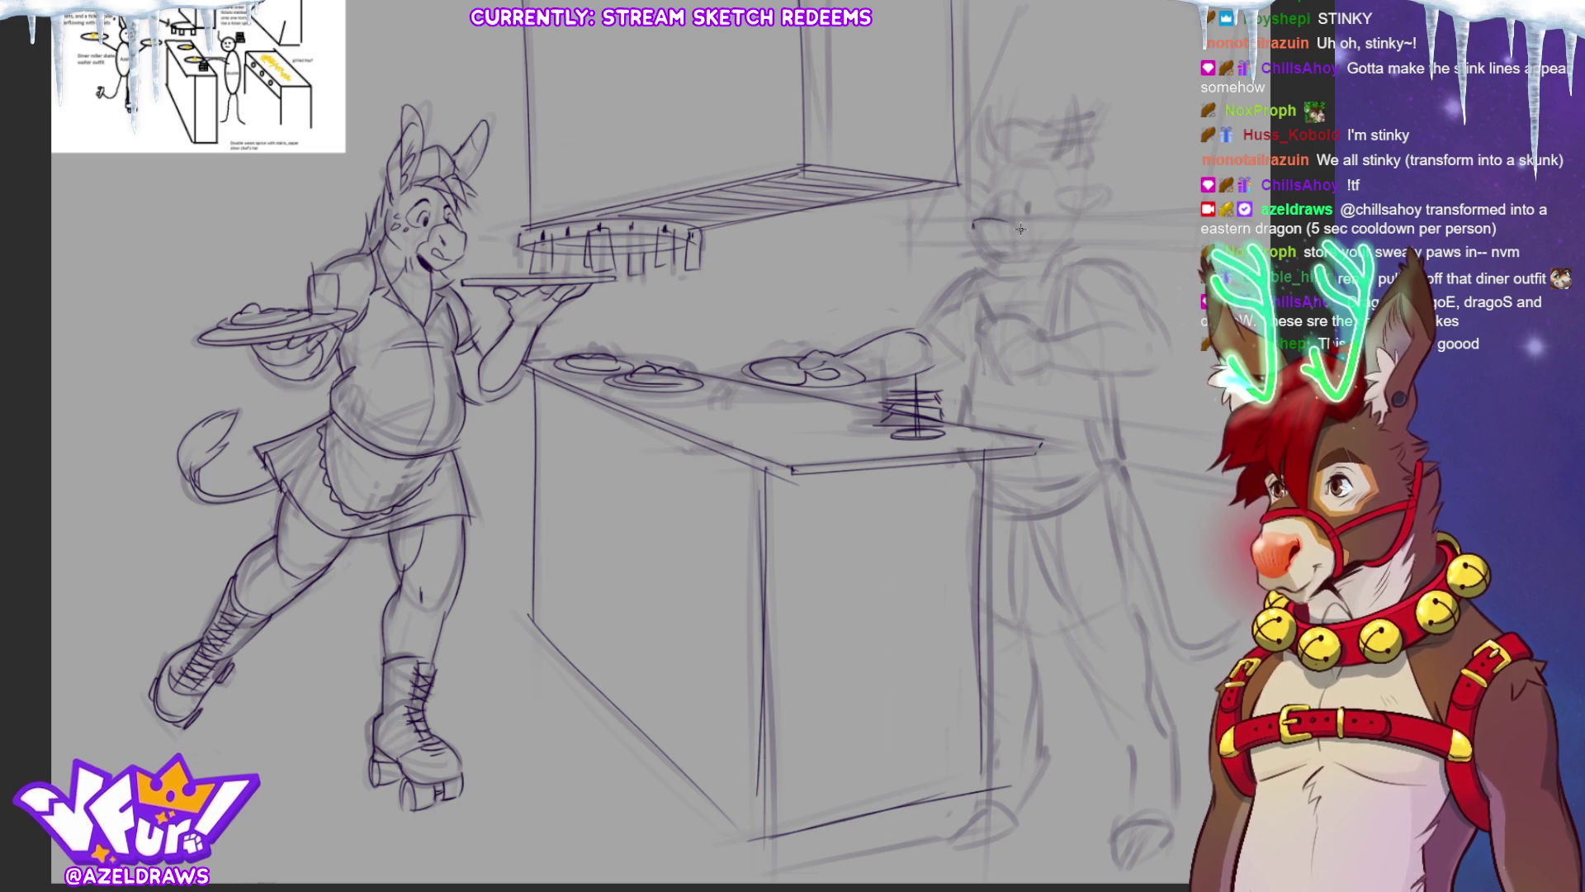
# Outline the cook's snout with a curve above and a refined lower line, then the collar and shoulder.
pyautogui.moveTo(972, 221); pyautogui.dragTo(979, 248)
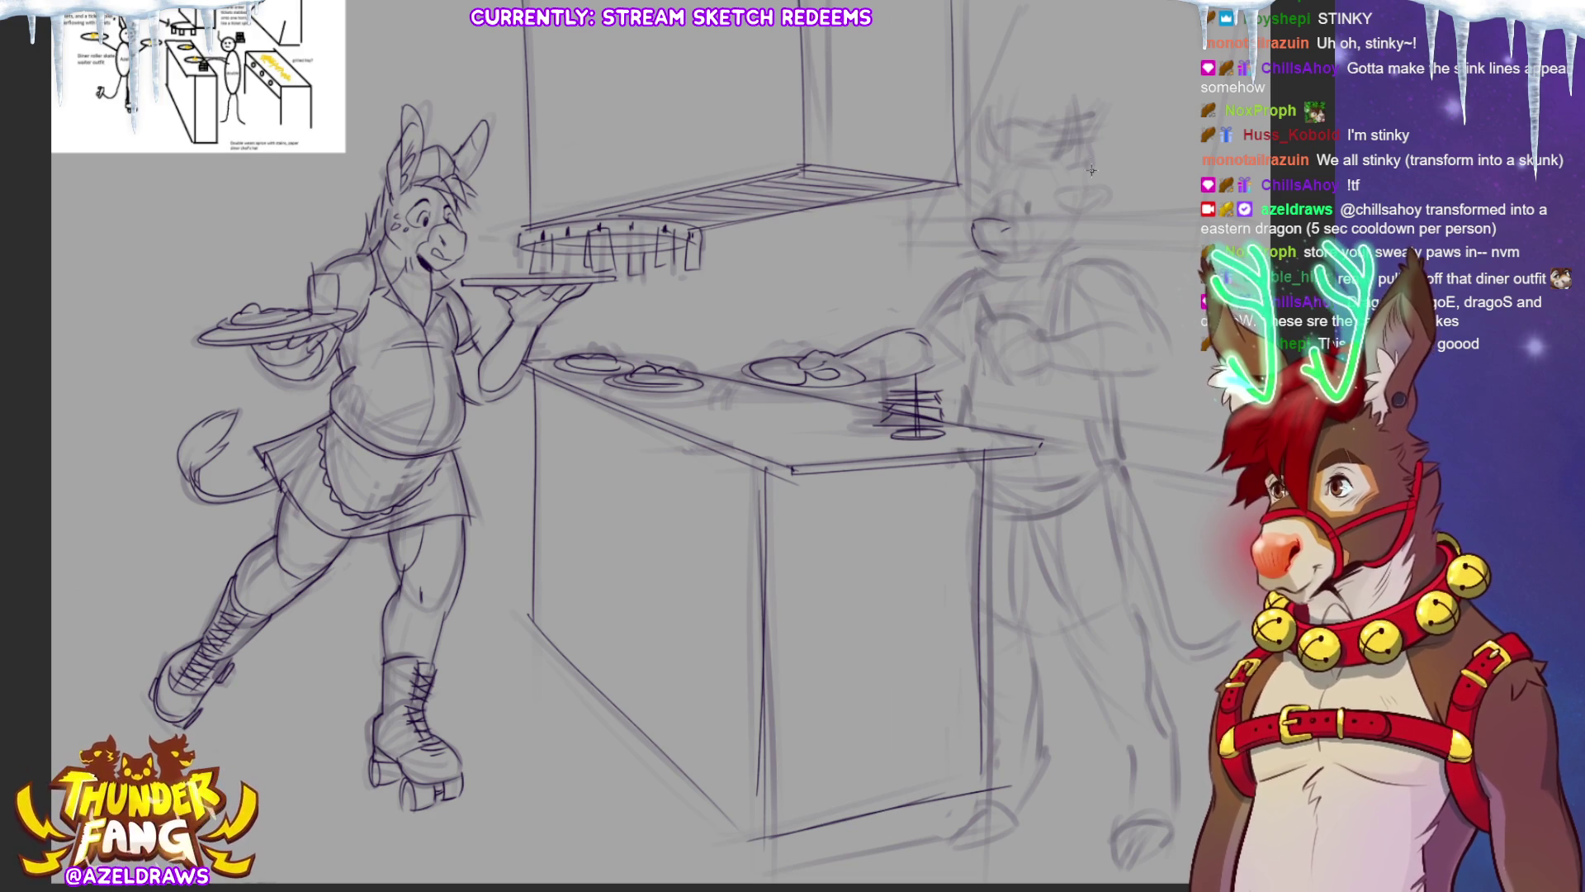
pyautogui.moveTo(979, 221); pyautogui.dragTo(1014, 207)
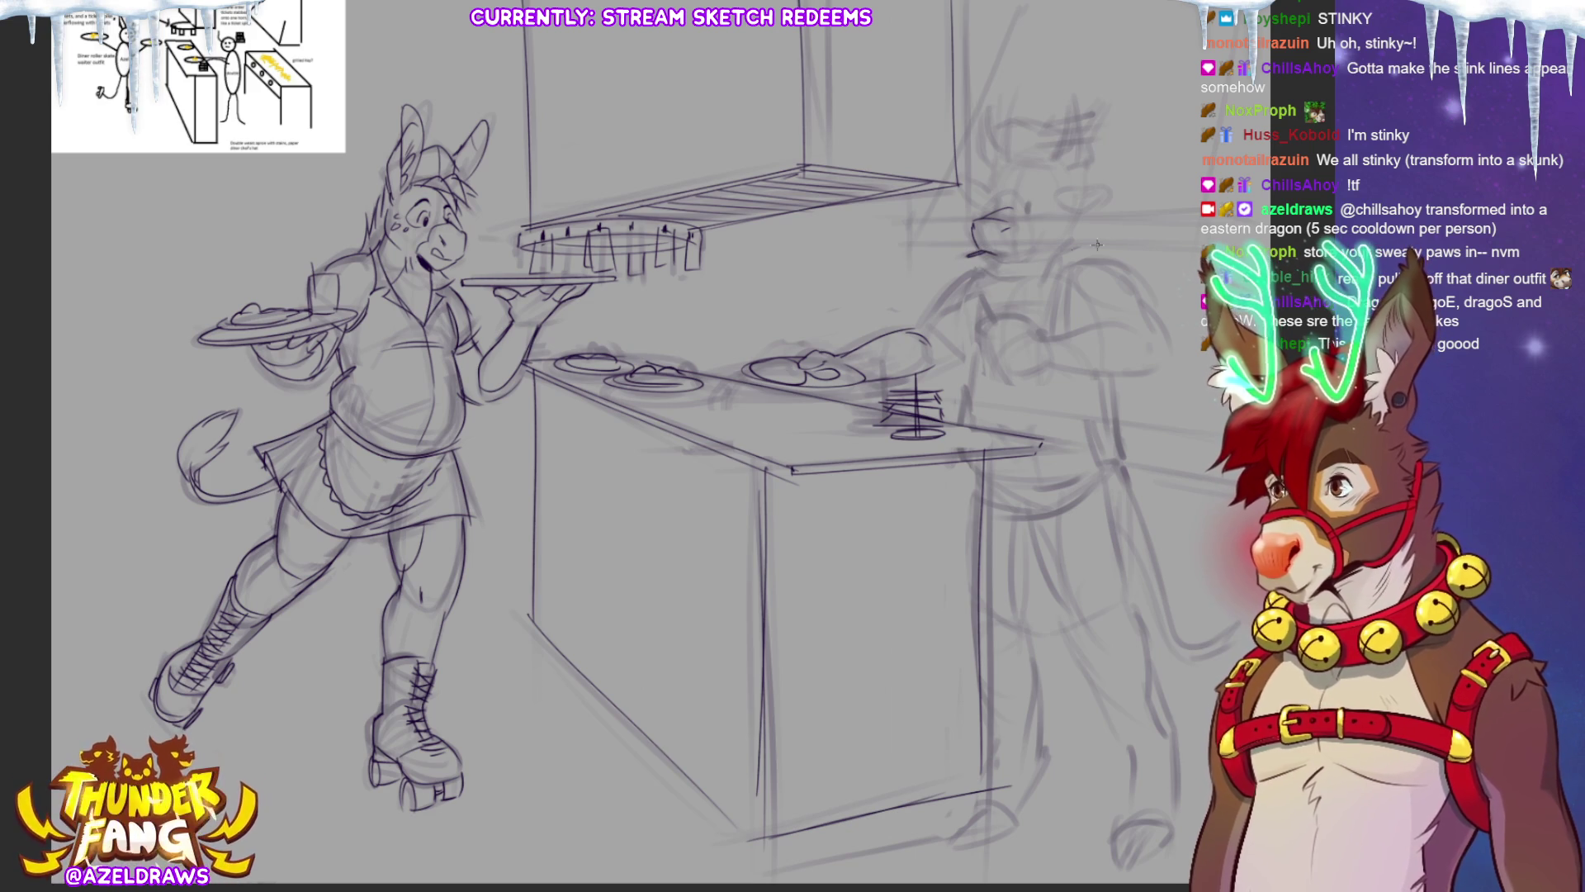
pyautogui.moveTo(982, 254); pyautogui.dragTo(1021, 265)
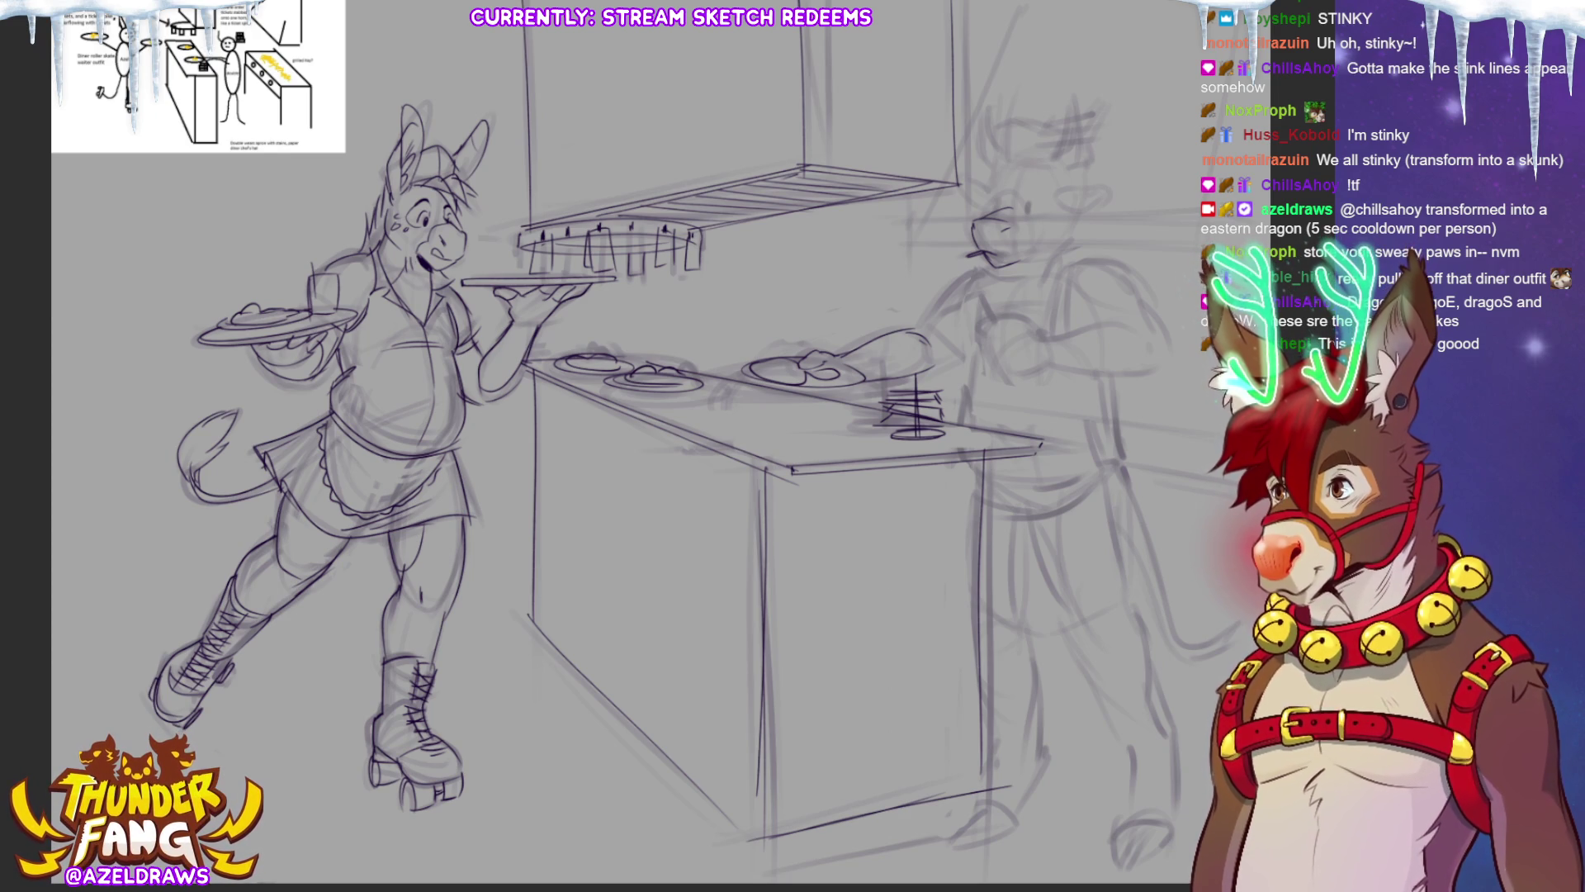
pyautogui.moveTo(1045, 271)
pyautogui.mouseDown()
pyautogui.moveTo(1022, 290)
pyautogui.moveTo(1078, 254)
pyautogui.moveTo(1050, 293)
pyautogui.moveTo(970, 289)
pyautogui.moveTo(995, 262)
pyautogui.moveTo(1007, 316)
pyautogui.moveTo(1076, 241)
pyautogui.mouseUp()
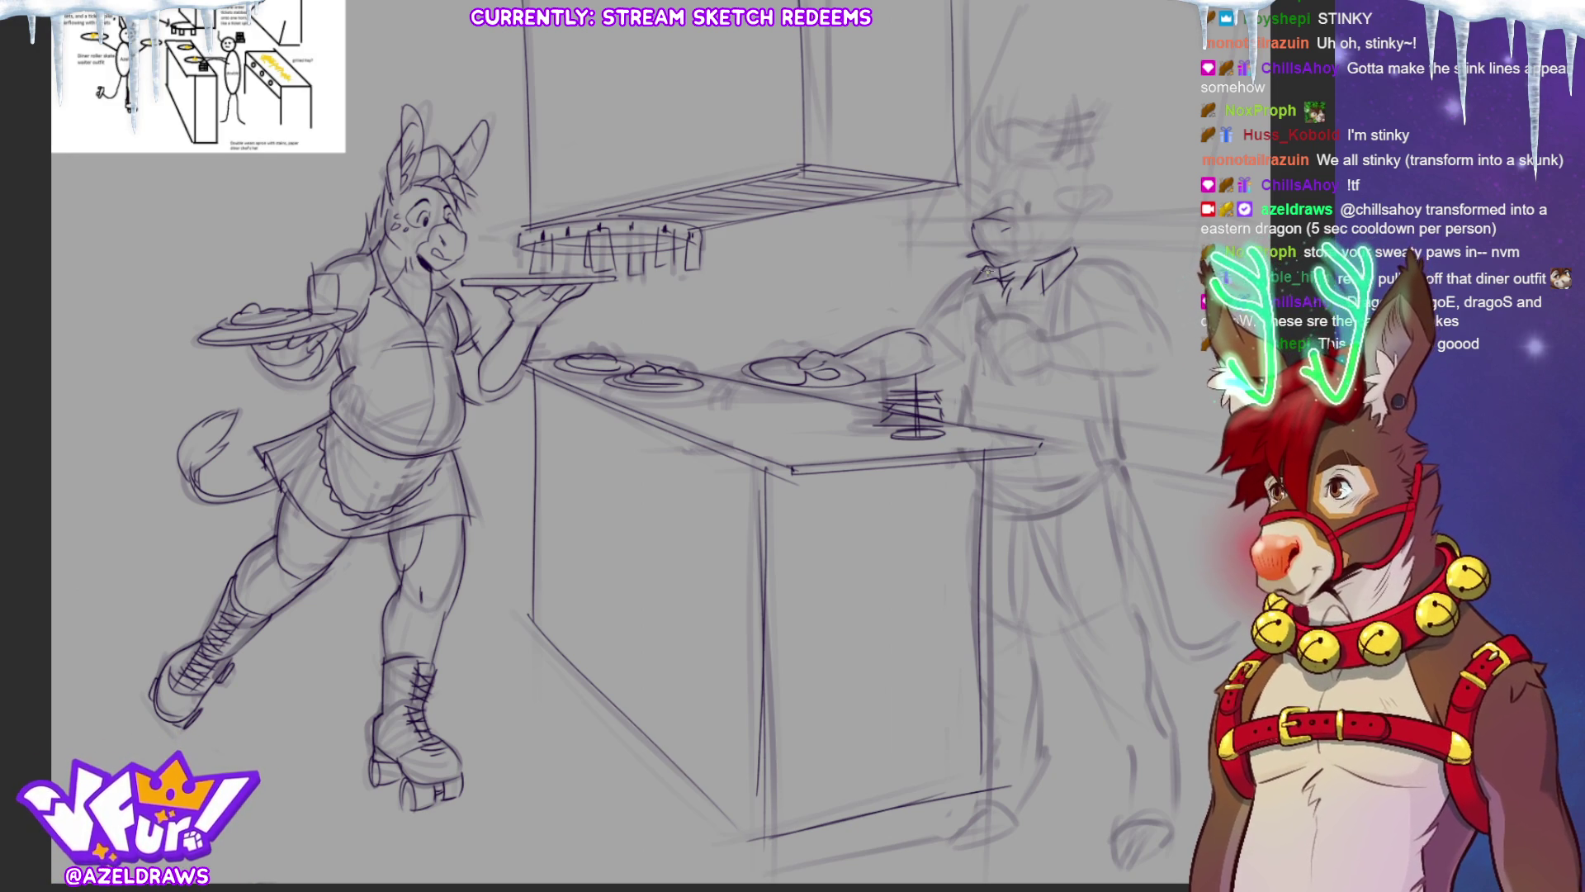
# Sketch the cook's sleeve, upper arm and outstretched forearm with the pencil brush.
pyautogui.moveTo(977, 268)
pyautogui.mouseDown()
pyautogui.moveTo(925, 322)
pyautogui.moveTo(943, 365)
pyautogui.mouseUp()
pyautogui.moveTo(975, 294); pyautogui.dragTo(953, 425)
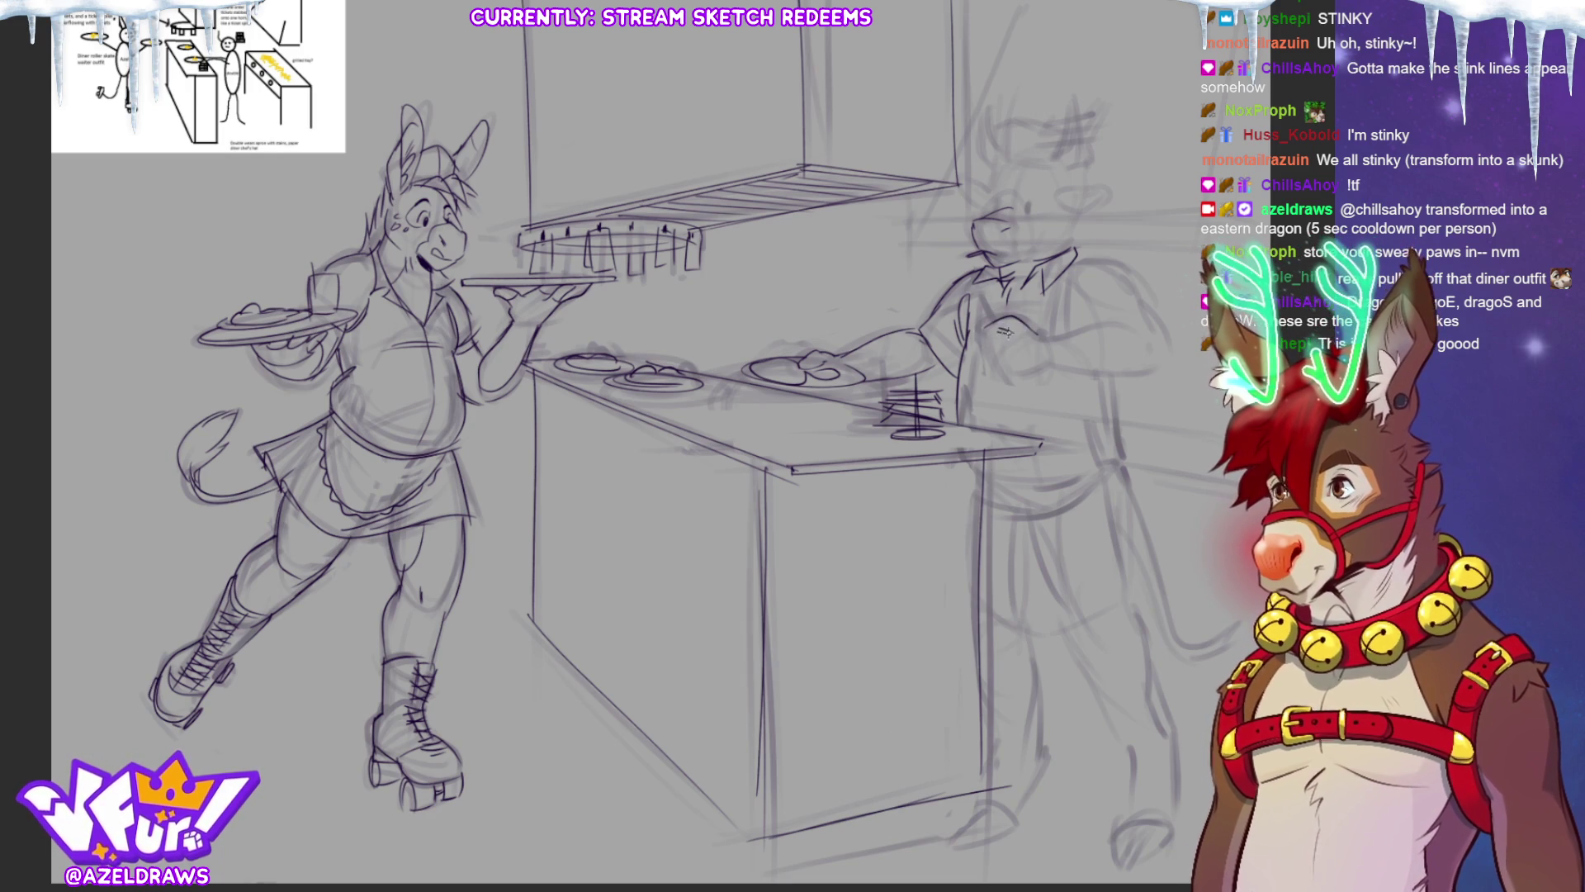
pyautogui.moveTo(1001, 346)
pyautogui.mouseDown()
pyautogui.moveTo(988, 353)
pyautogui.moveTo(986, 337)
pyautogui.mouseUp()
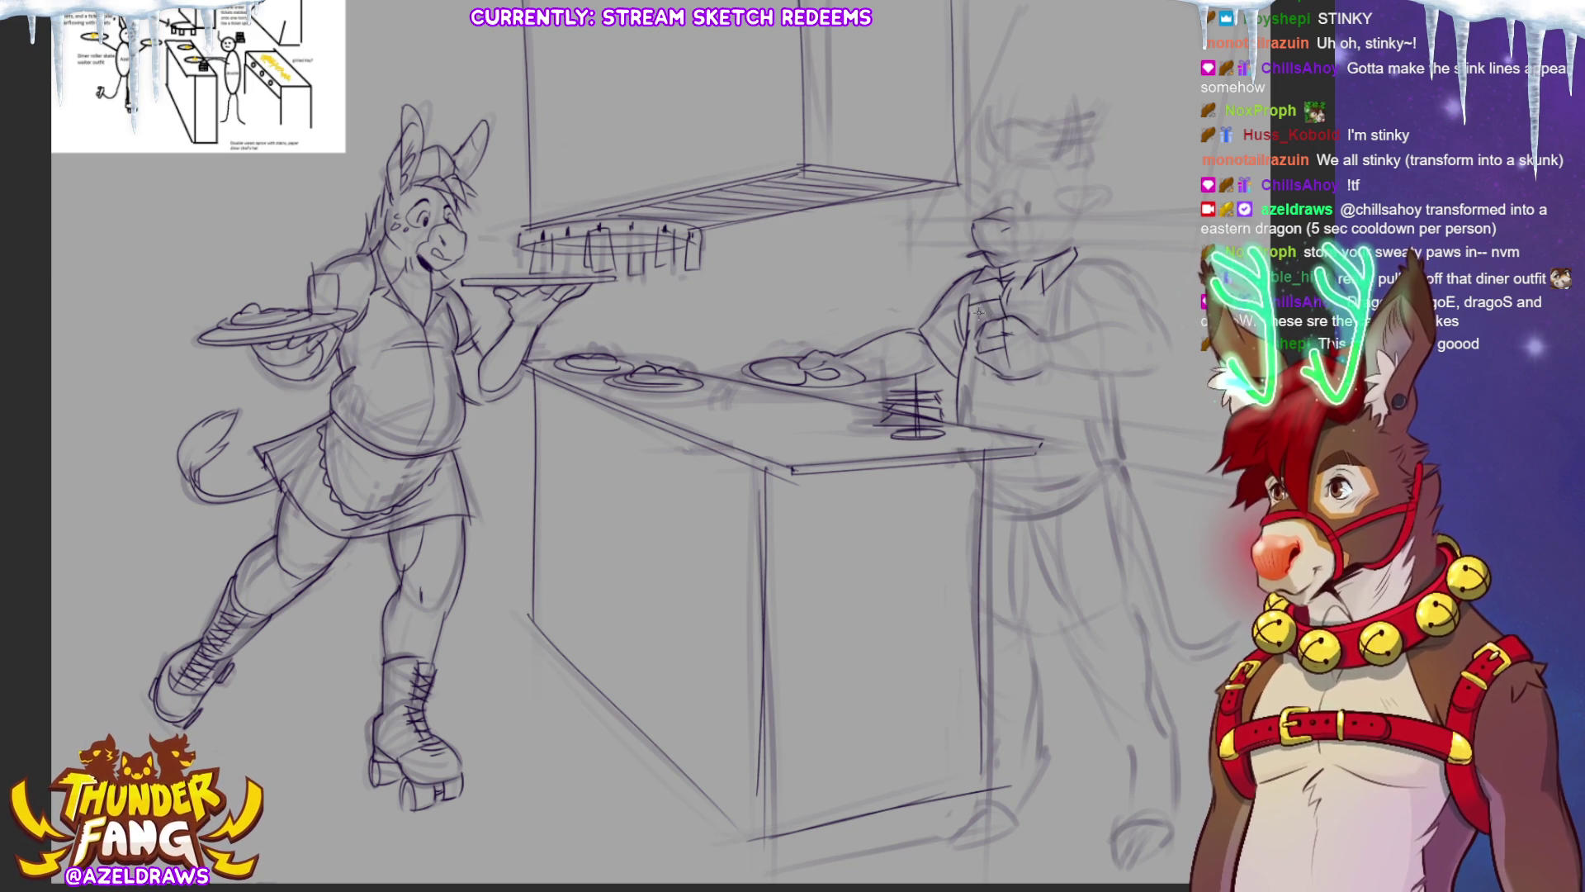
pyautogui.moveTo(1042, 333); pyautogui.dragTo(1123, 327)
pyautogui.moveTo(1032, 373); pyautogui.dragTo(1151, 329)
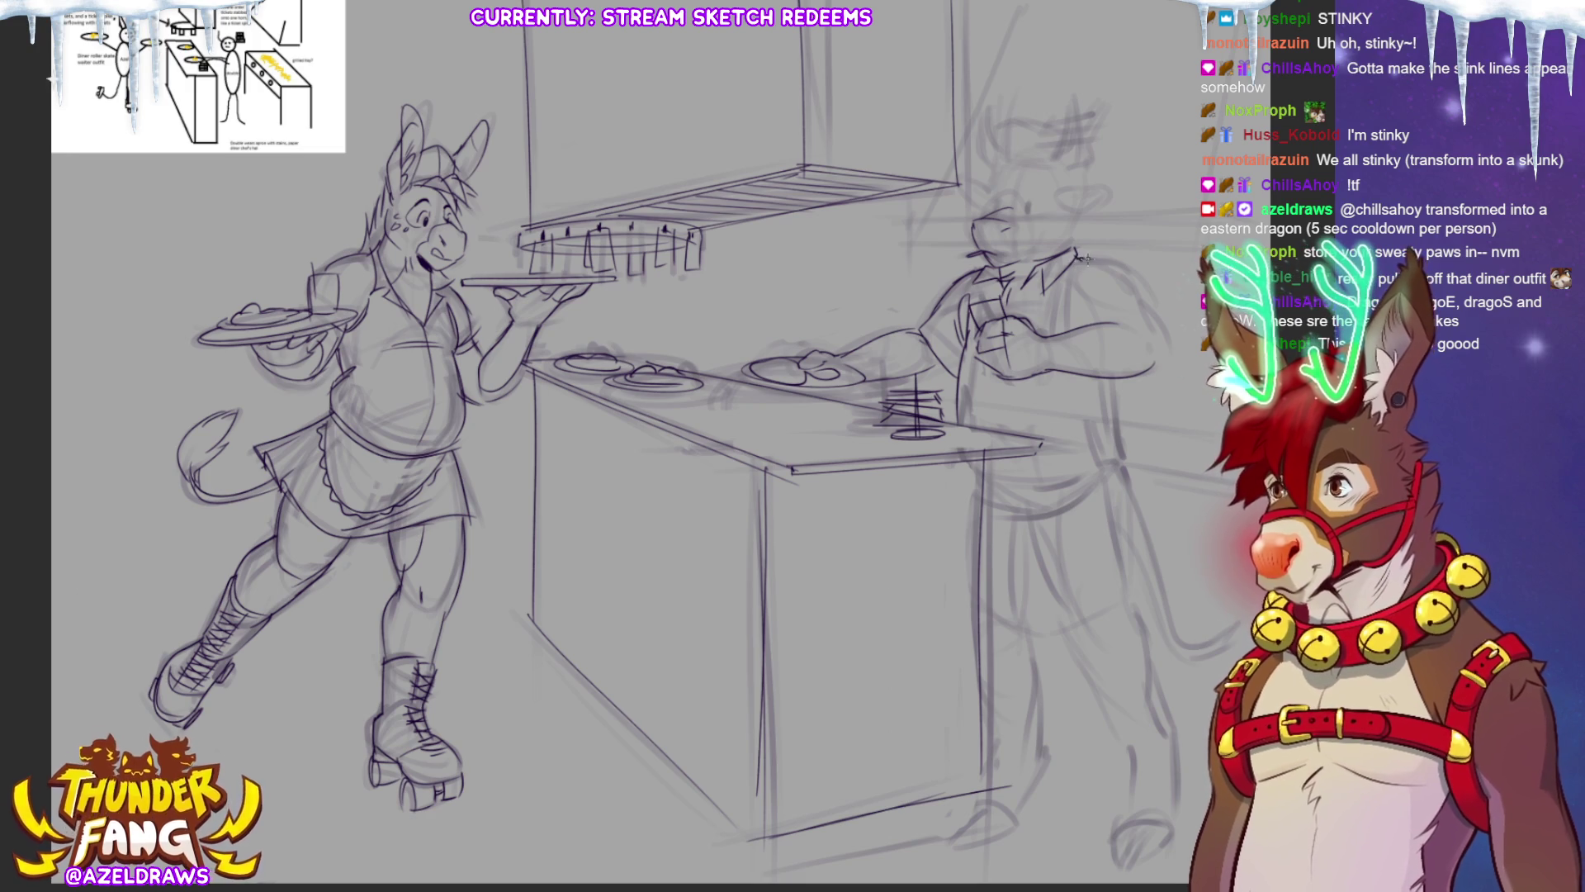
pyautogui.moveTo(1077, 256)
pyautogui.mouseDown()
pyautogui.moveTo(1148, 308)
pyautogui.moveTo(1154, 354)
pyautogui.mouseUp()
pyautogui.moveTo(1090, 284)
pyautogui.mouseDown()
pyautogui.moveTo(1075, 328)
pyautogui.moveTo(1146, 353)
pyautogui.moveTo(1141, 378)
pyautogui.mouseUp()
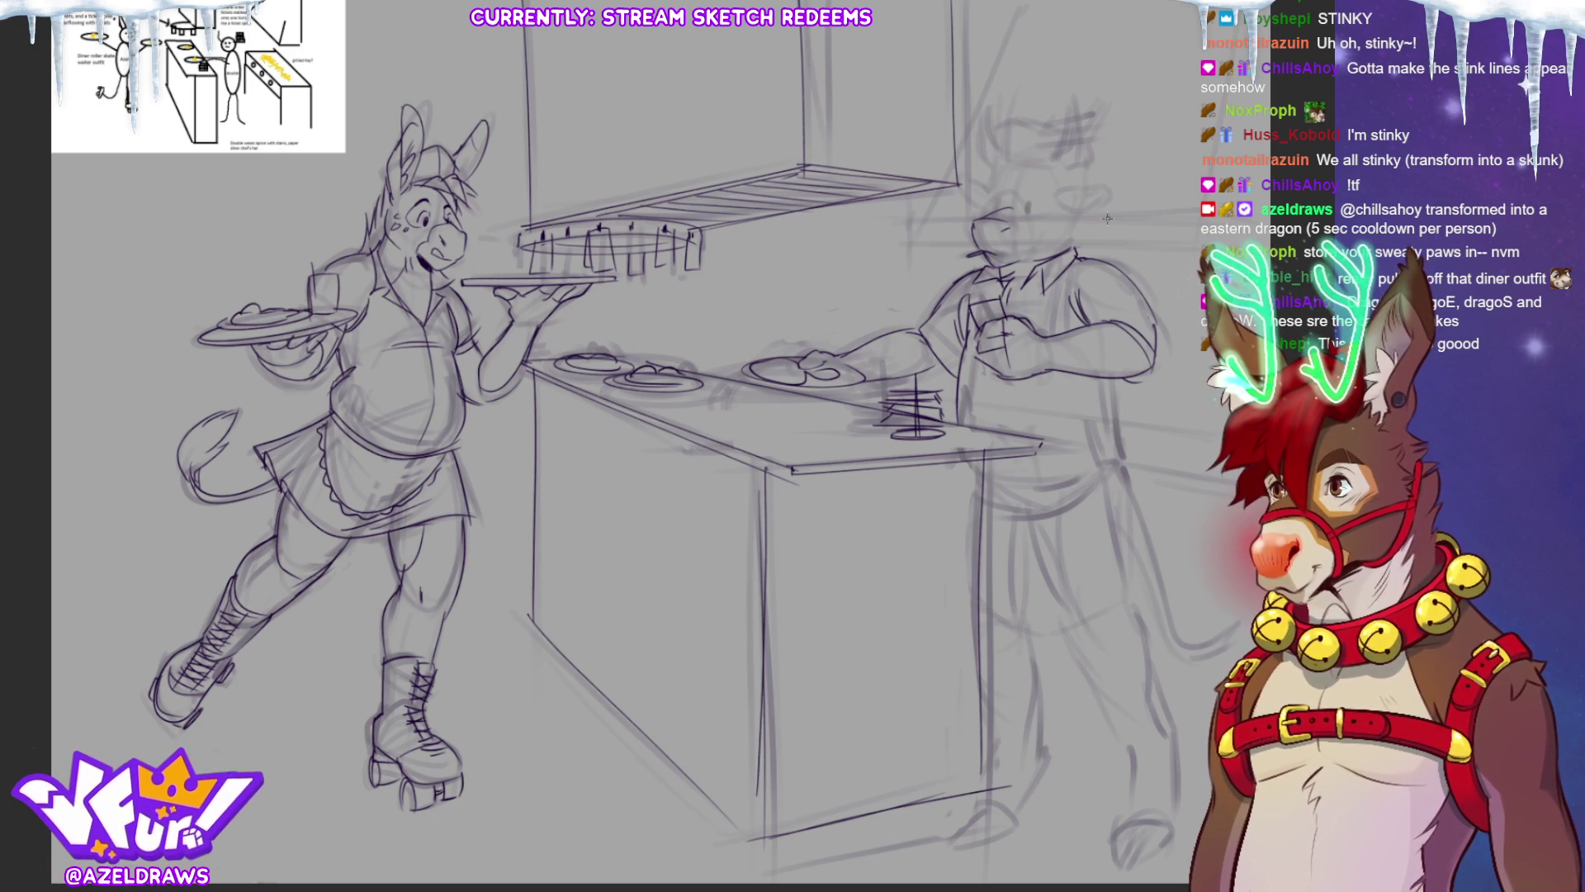
# Add shirt collar and chest lines, then outline the apron's waistline, bottom and right side.
pyautogui.moveTo(1073, 259); pyautogui.dragTo(1080, 330)
pyautogui.moveTo(989, 277); pyautogui.dragTo(982, 316)
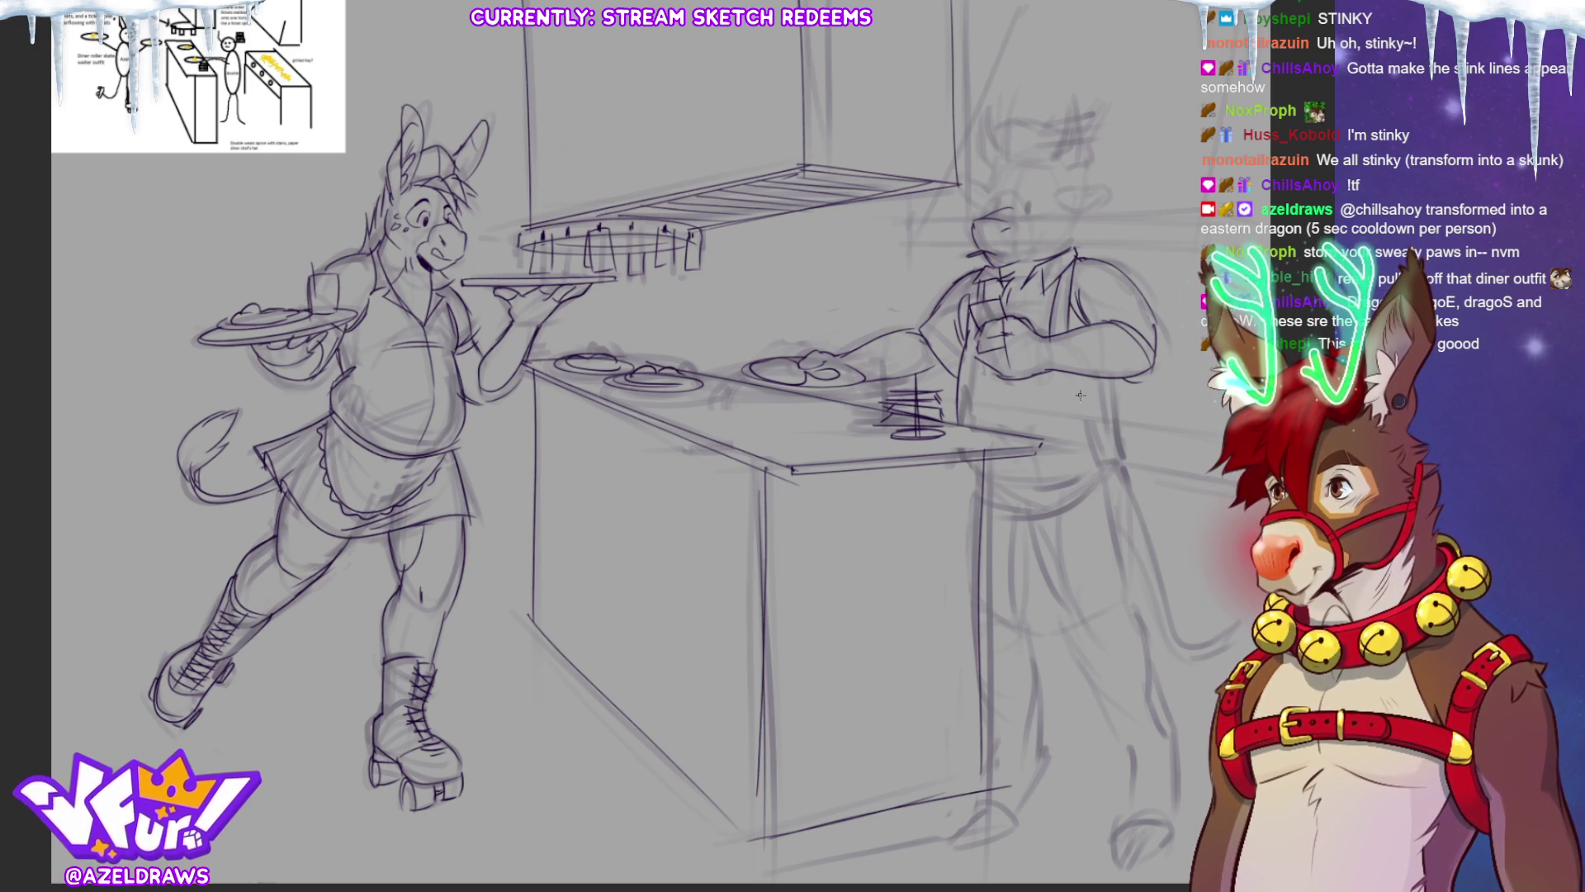
pyautogui.moveTo(991, 474)
pyautogui.mouseDown()
pyautogui.moveTo(1107, 492)
pyautogui.moveTo(995, 499)
pyautogui.moveTo(1050, 507)
pyautogui.mouseUp()
pyautogui.moveTo(982, 607)
pyautogui.mouseDown()
pyautogui.moveTo(1045, 621)
pyautogui.moveTo(1130, 587)
pyautogui.mouseUp()
pyautogui.moveTo(1104, 479); pyautogui.dragTo(1131, 586)
pyautogui.moveTo(1109, 382)
pyautogui.mouseDown()
pyautogui.moveTo(1120, 436)
pyautogui.moveTo(1100, 474)
pyautogui.moveTo(1006, 549)
pyautogui.moveTo(1022, 490)
pyautogui.moveTo(1058, 578)
pyautogui.moveTo(1024, 487)
pyautogui.moveTo(1003, 569)
pyautogui.moveTo(1120, 465)
pyautogui.mouseUp()
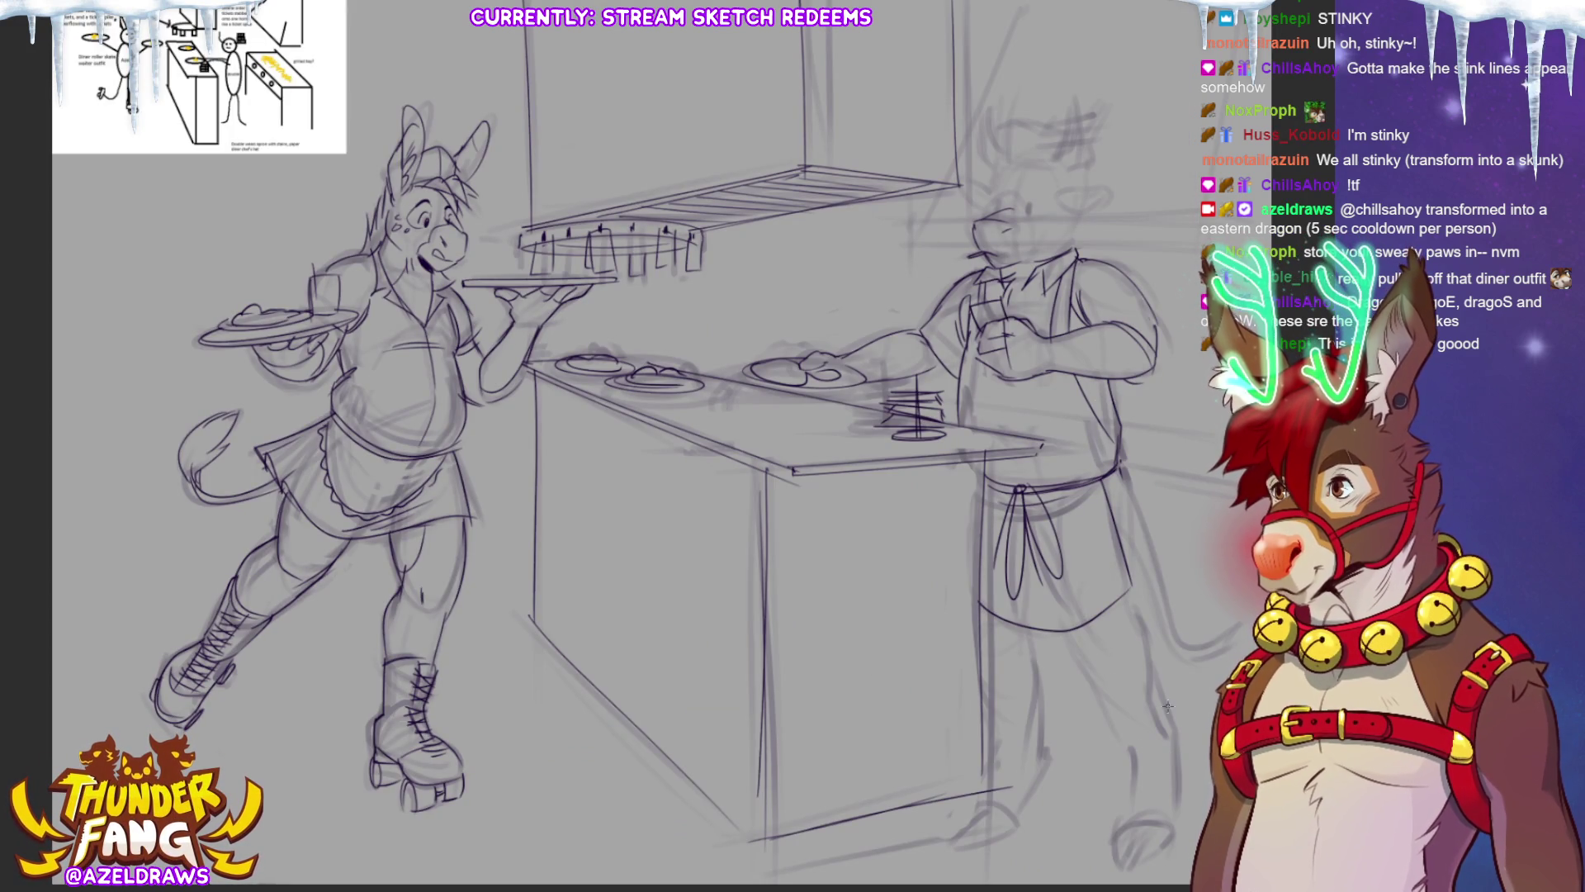
# Draw the cook's apron edge, both legs and foot, plus the counter base's bottom edge.
pyautogui.moveTo(1120, 475); pyautogui.dragTo(1135, 582)
pyautogui.moveTo(1047, 624); pyautogui.dragTo(1083, 672)
pyautogui.moveTo(1127, 597)
pyautogui.mouseDown()
pyautogui.moveTo(1147, 646)
pyautogui.moveTo(1120, 877)
pyautogui.mouseUp()
pyautogui.moveTo(1133, 811)
pyautogui.mouseDown()
pyautogui.moveTo(1106, 843)
pyautogui.moveTo(1129, 875)
pyautogui.mouseUp()
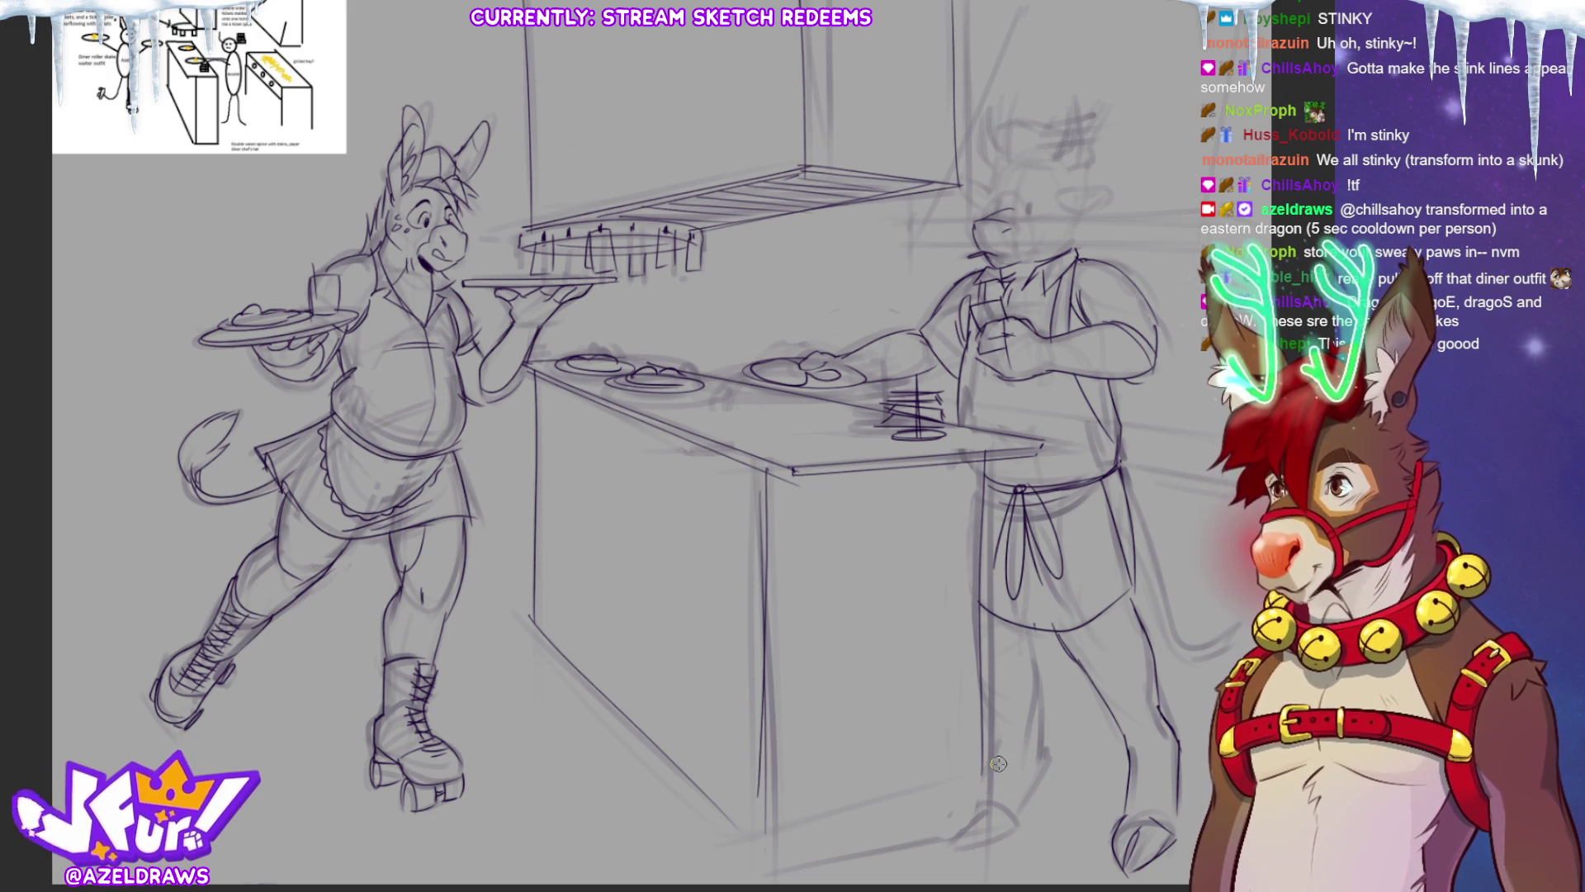
pyautogui.moveTo(984, 640); pyautogui.dragTo(982, 852)
pyautogui.moveTo(979, 686); pyautogui.dragTo(971, 863)
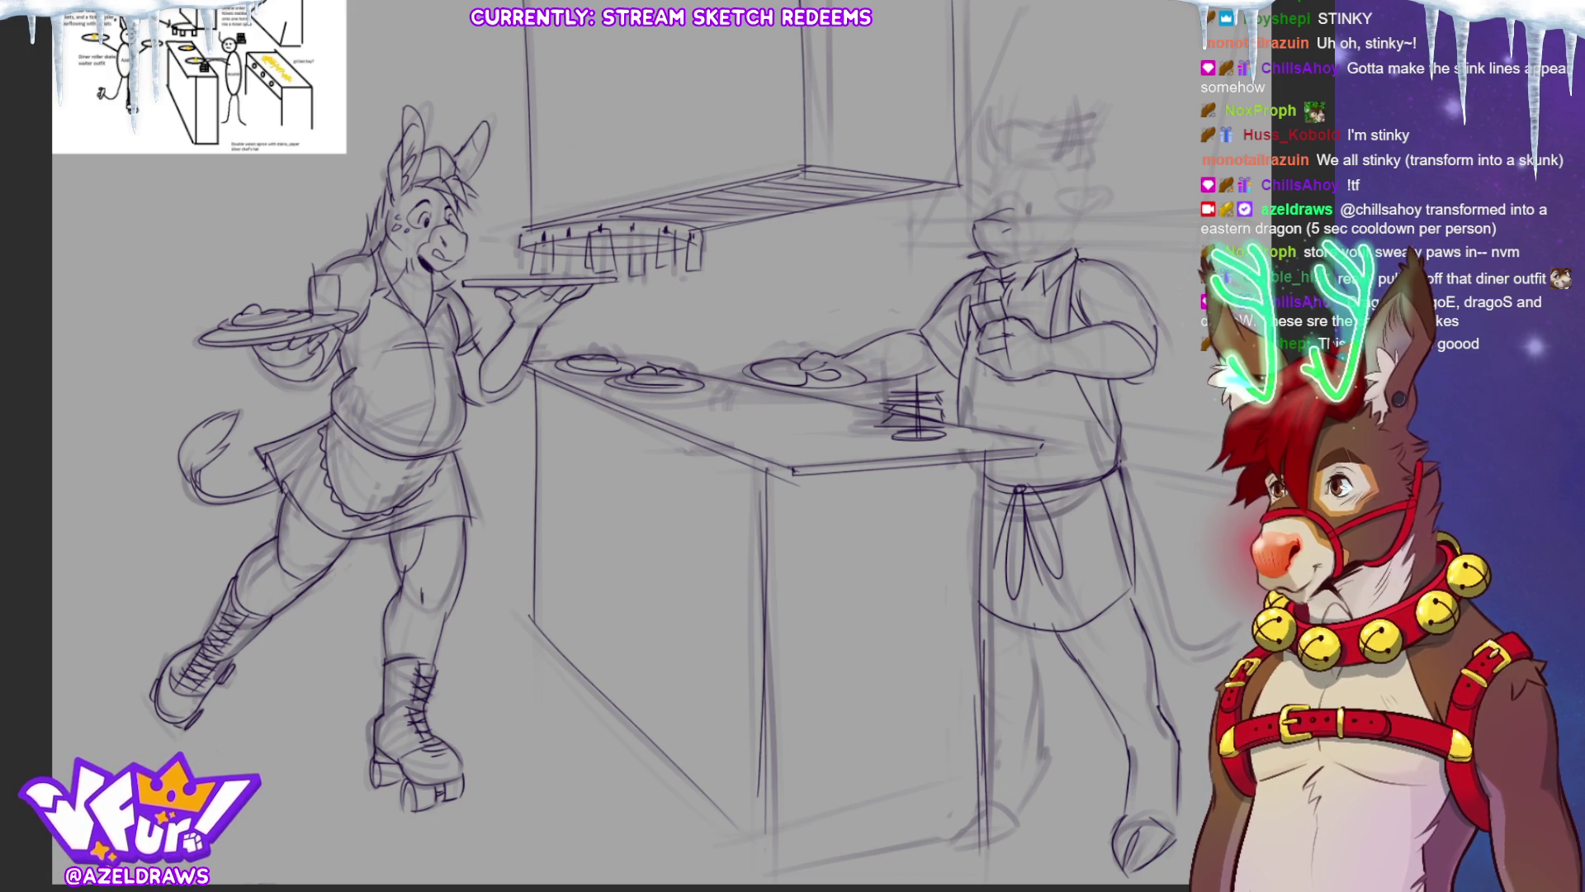
pyautogui.moveTo(767, 778)
pyautogui.mouseDown()
pyautogui.moveTo(769, 877)
pyautogui.moveTo(986, 839)
pyautogui.mouseUp()
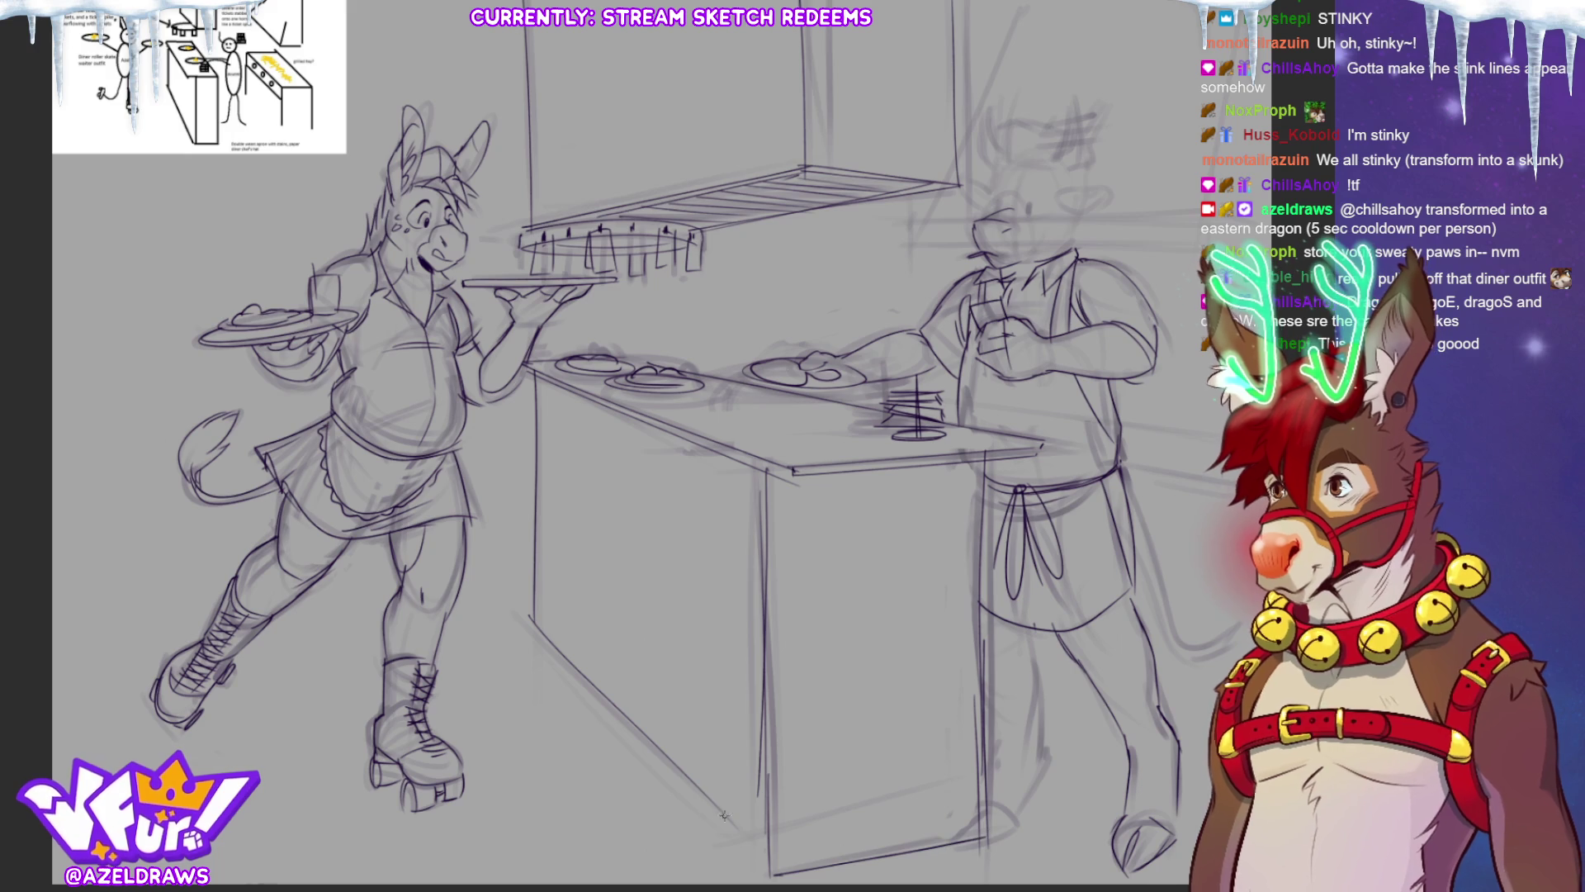
pyautogui.moveTo(1027, 621)
pyautogui.mouseDown()
pyautogui.moveTo(1047, 754)
pyautogui.moveTo(988, 834)
pyautogui.moveTo(1009, 819)
pyautogui.mouseUp()
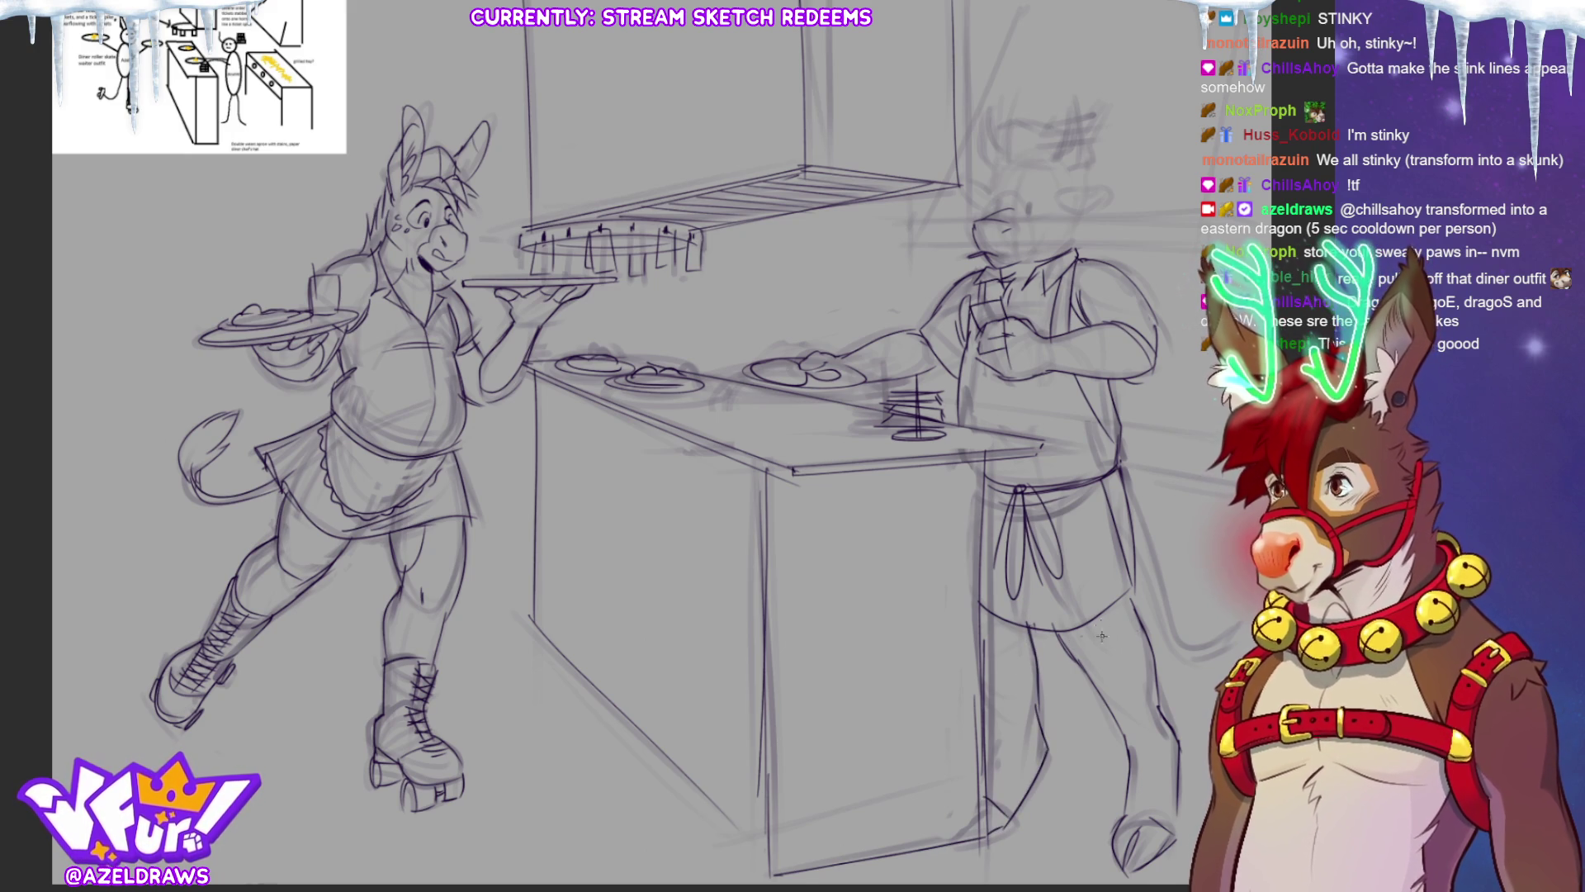
# Sketch the cook's tail curving down behind his legs.
pyautogui.moveTo(1117, 463); pyautogui.dragTo(1150, 578)
pyautogui.moveTo(1123, 517); pyautogui.dragTo(1167, 632)
pyautogui.moveTo(1132, 576); pyautogui.dragTo(1156, 644)
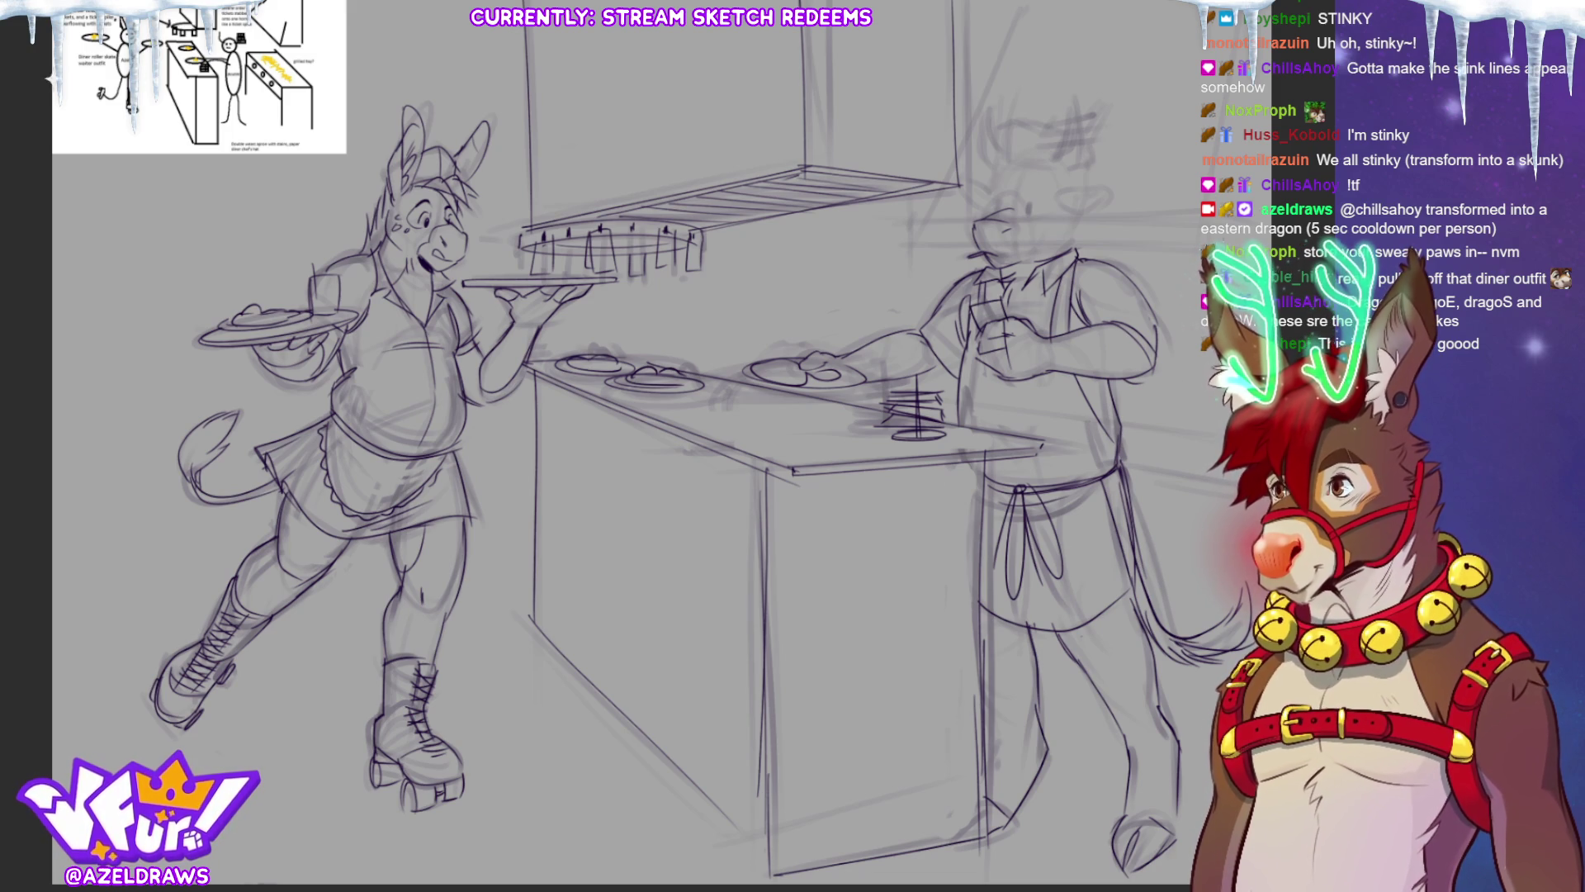
# Zoom in, redraw and erase the cook's eye marks, then arc a cap outline over his head.
pyautogui.scroll(3, 619, 446)
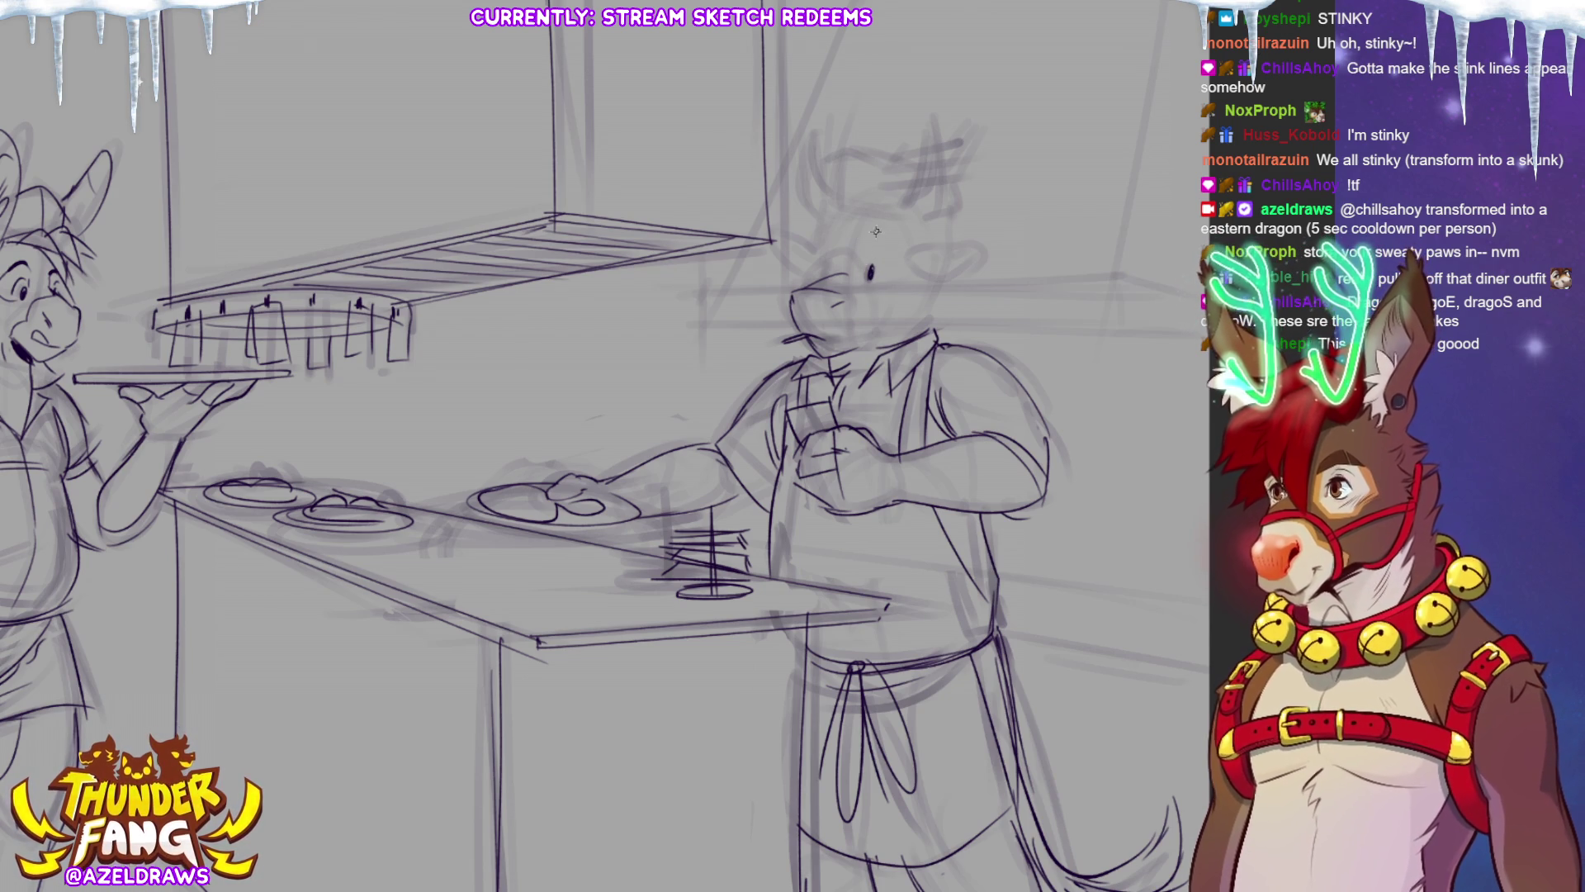
pyautogui.moveTo(828, 264); pyautogui.dragTo(830, 278)
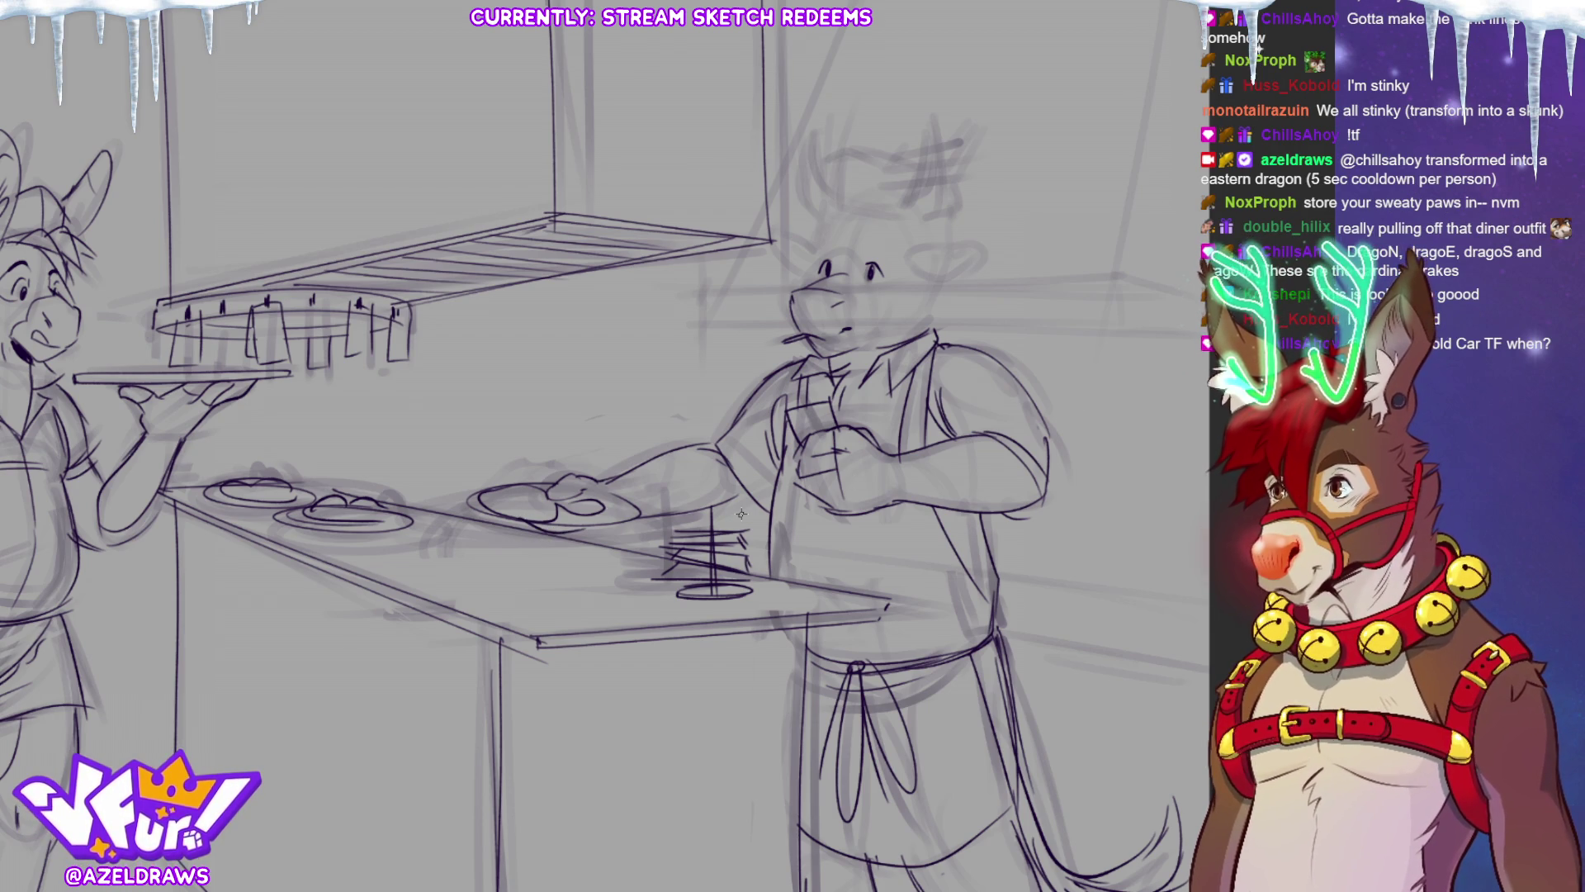
pyautogui.moveTo(877, 272)
pyautogui.mouseDown()
pyautogui.moveTo(827, 264)
pyautogui.moveTo(890, 267)
pyautogui.mouseUp()
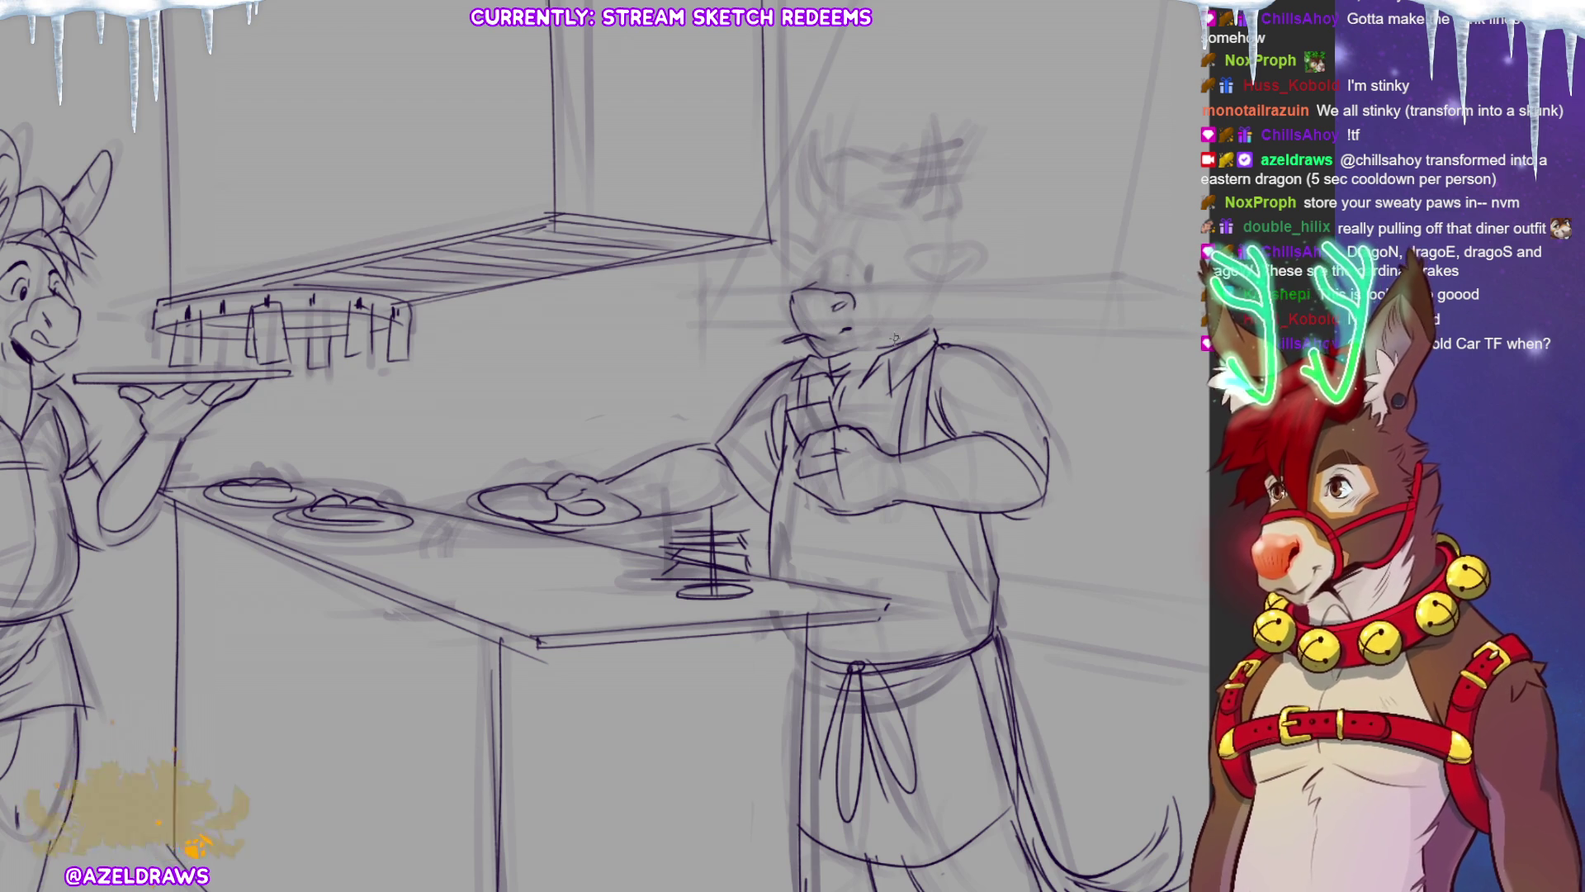
pyautogui.moveTo(808, 288)
pyautogui.mouseDown()
pyautogui.moveTo(863, 273)
pyautogui.moveTo(869, 294)
pyautogui.mouseUp()
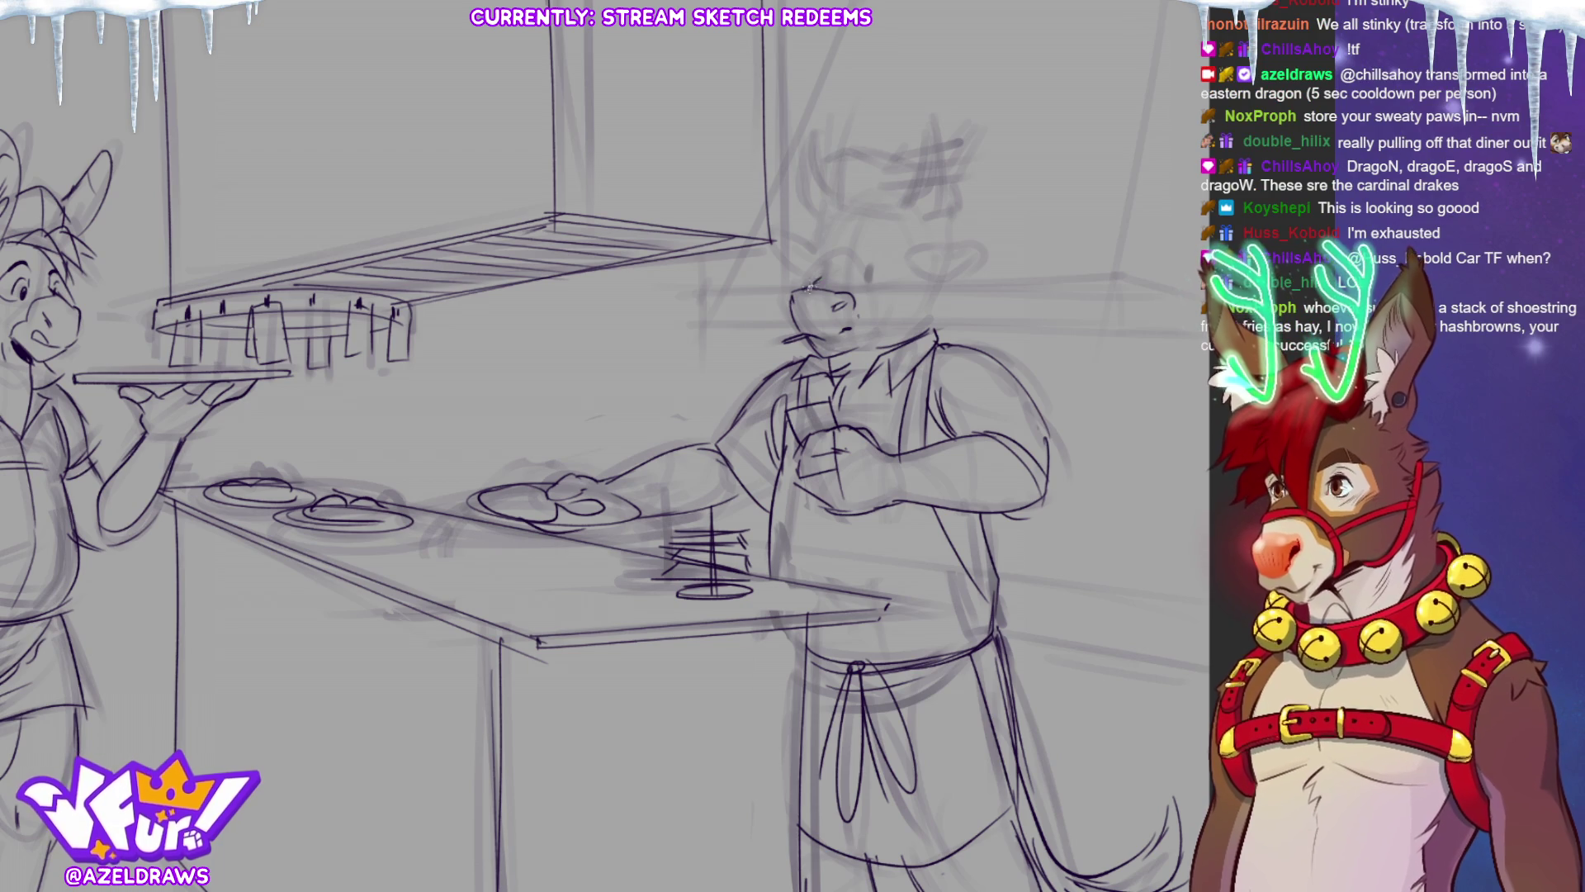
pyautogui.moveTo(865, 287)
pyautogui.mouseDown()
pyautogui.moveTo(853, 266)
pyautogui.moveTo(782, 295)
pyautogui.moveTo(777, 348)
pyautogui.moveTo(821, 360)
pyautogui.moveTo(872, 310)
pyautogui.moveTo(865, 285)
pyautogui.moveTo(892, 309)
pyautogui.moveTo(879, 323)
pyautogui.moveTo(946, 304)
pyautogui.mouseUp()
# Rotate the cook's head slightly counter-clockwise, then sketch new head-top, hair and ear lines.
pyautogui.click(896, 393)
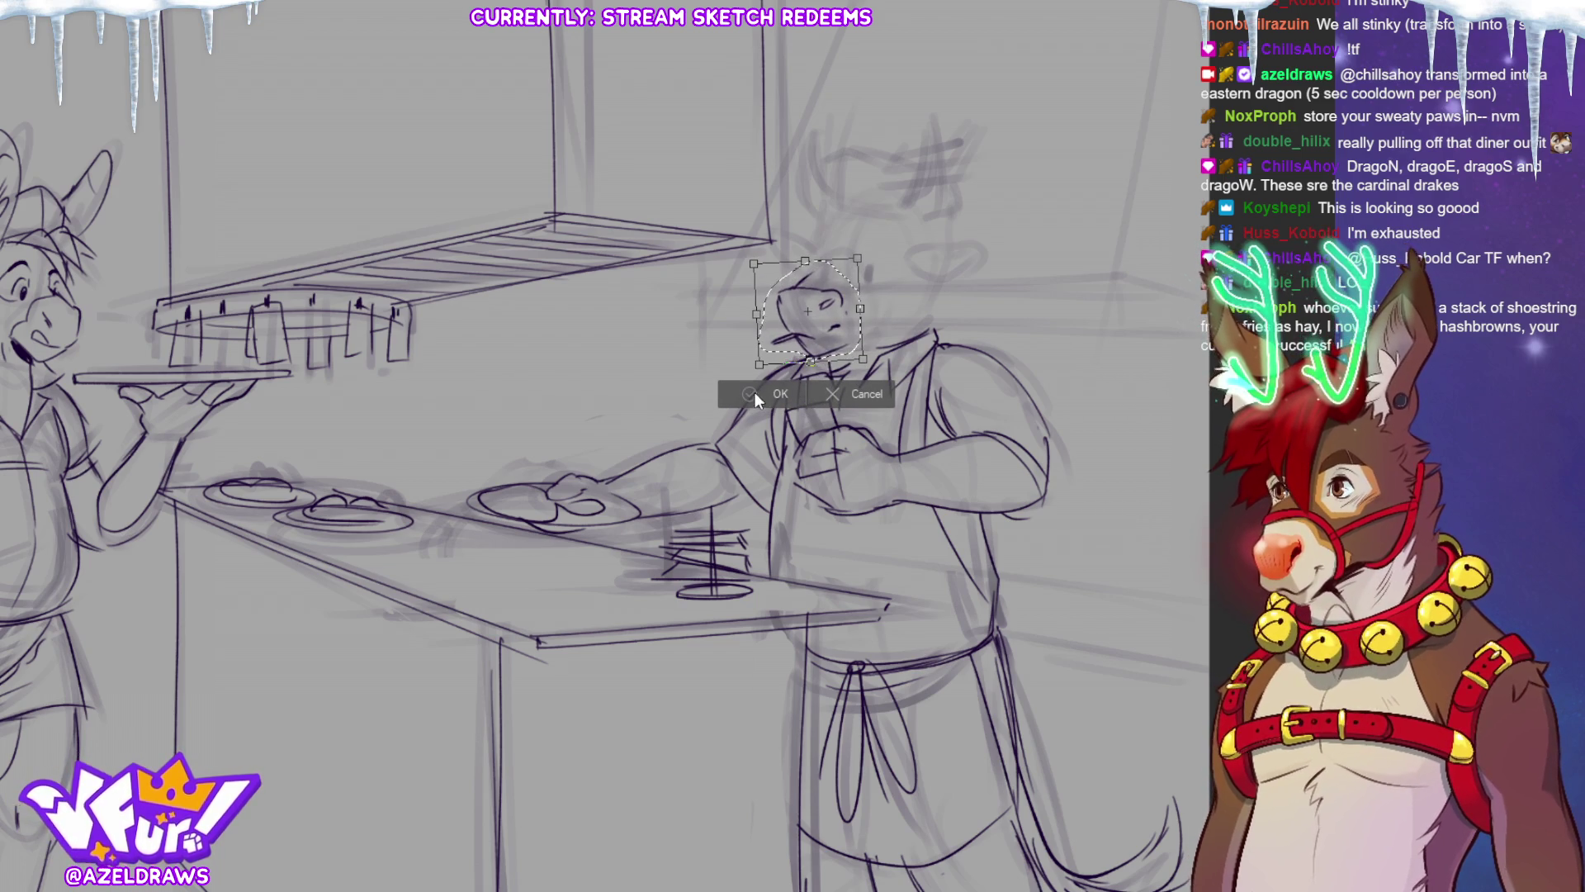
pyautogui.click(651, 393)
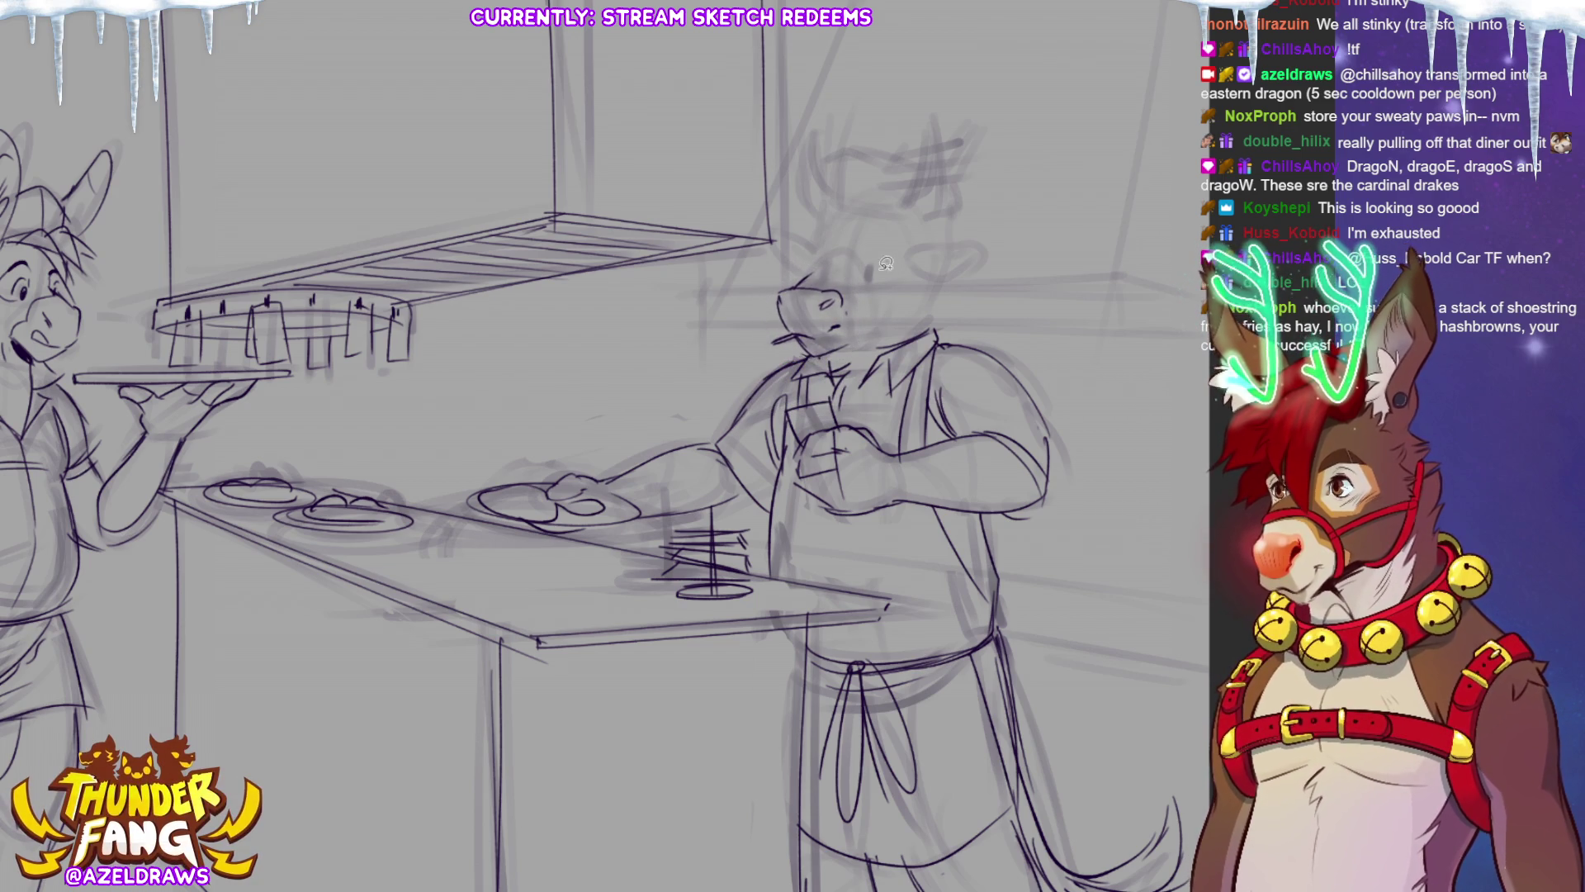
pyautogui.moveTo(800, 283); pyautogui.dragTo(841, 262)
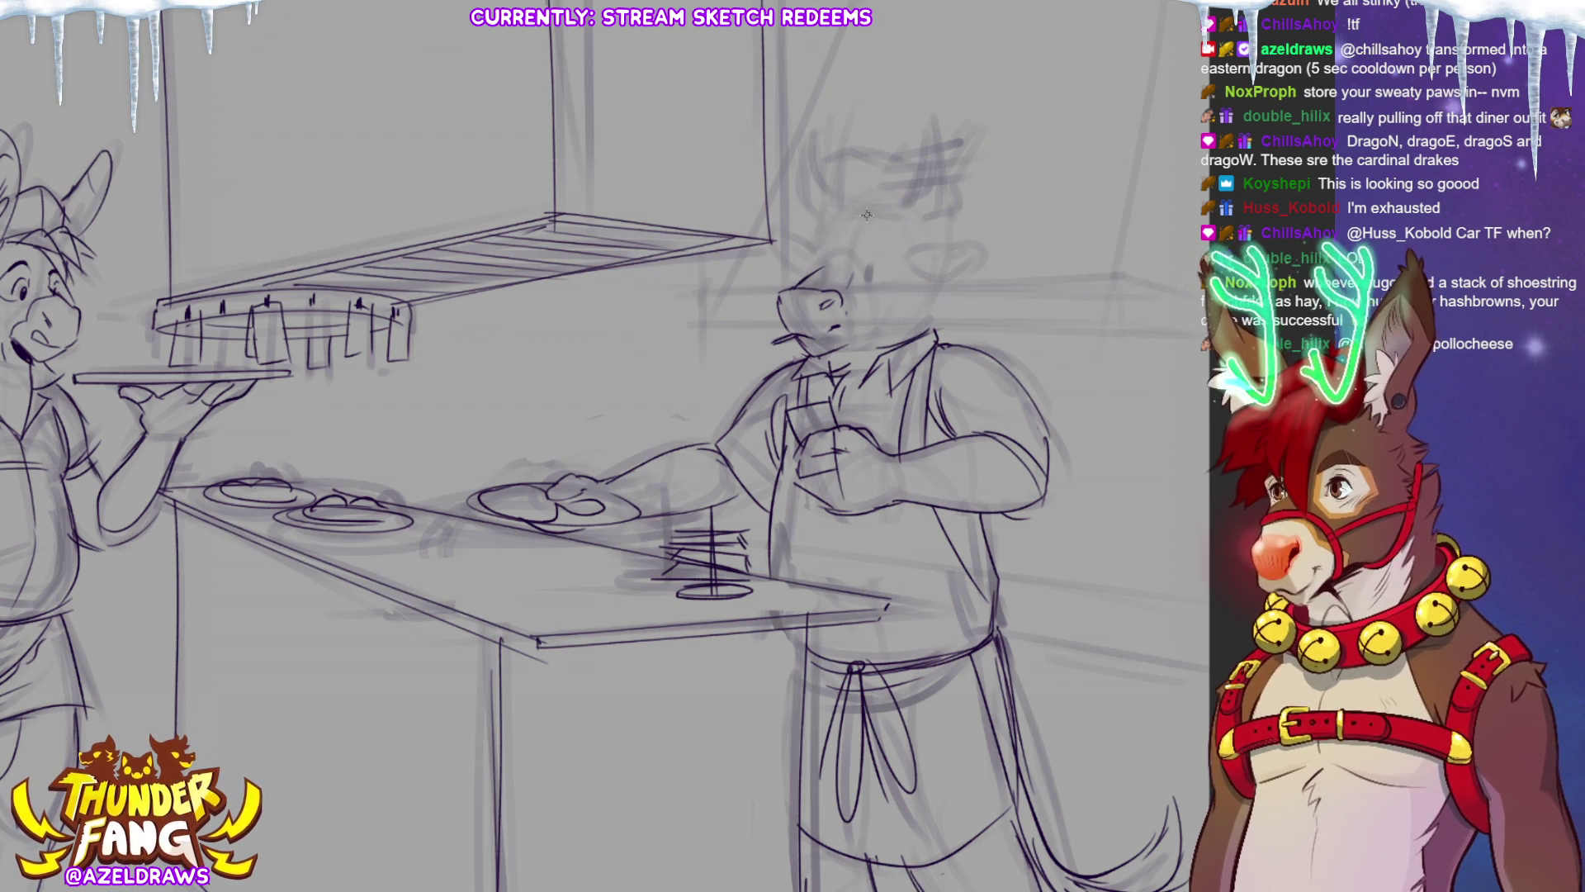
pyautogui.moveTo(843, 159)
pyautogui.mouseDown()
pyautogui.moveTo(841, 221)
pyautogui.moveTo(897, 224)
pyautogui.mouseUp()
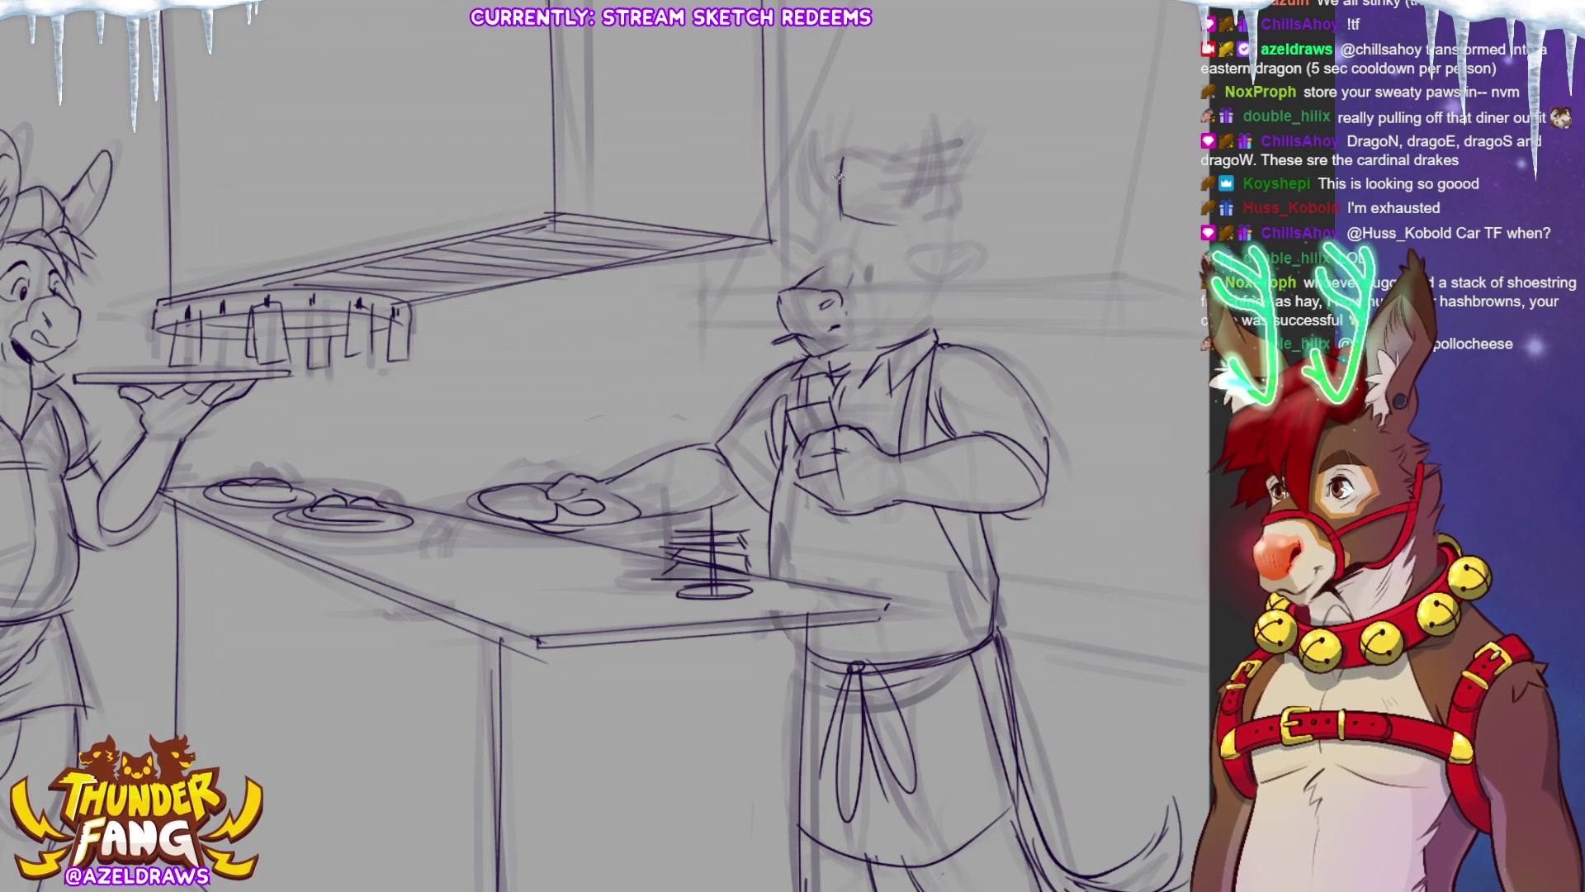
pyautogui.moveTo(817, 189); pyautogui.dragTo(829, 155)
pyautogui.moveTo(814, 229)
pyautogui.mouseDown()
pyautogui.moveTo(791, 222)
pyautogui.moveTo(829, 246)
pyautogui.moveTo(823, 268)
pyautogui.moveTo(862, 257)
pyautogui.mouseUp()
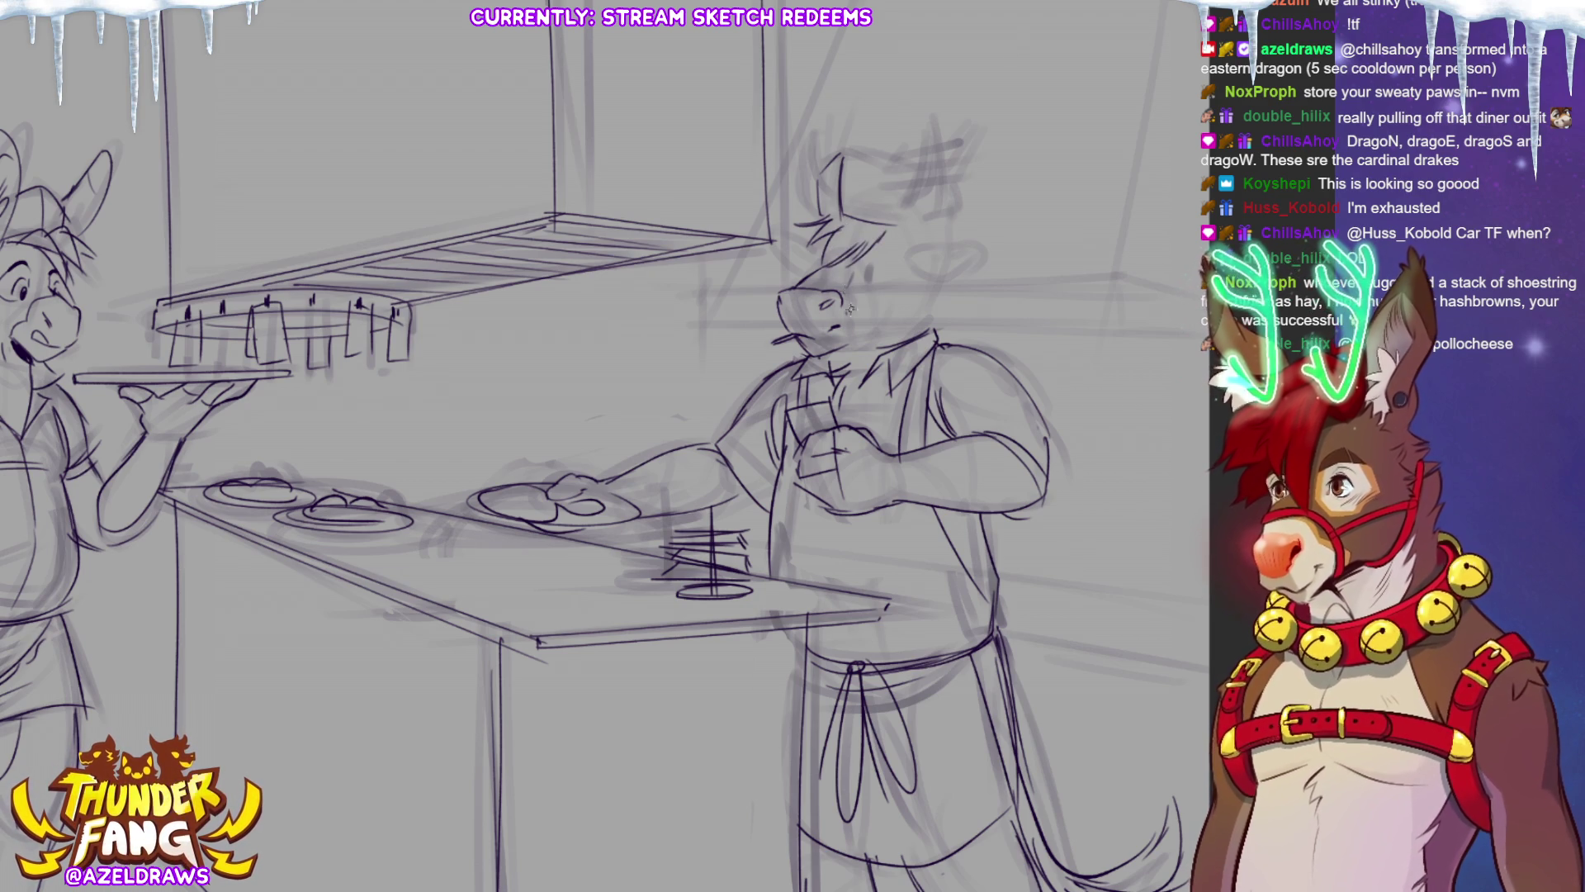
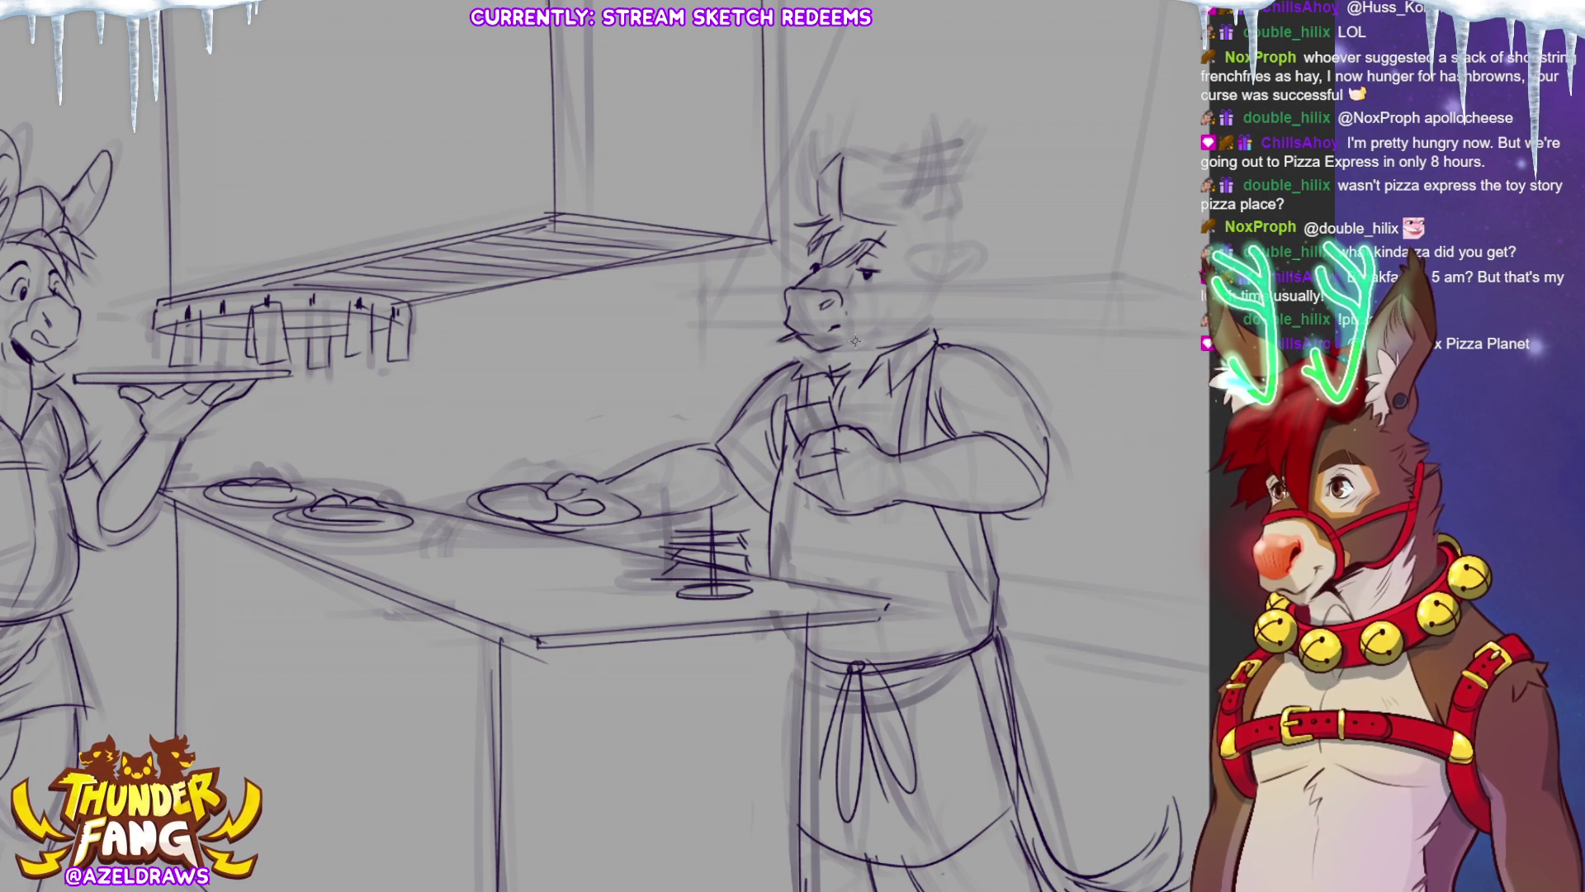
# Sketch the cook's collar line, a stroke near his ear and brim, and his jaw and cheek.
pyautogui.moveTo(794, 371)
pyautogui.mouseDown()
pyautogui.moveTo(860, 346)
pyautogui.moveTo(847, 352)
pyautogui.mouseUp()
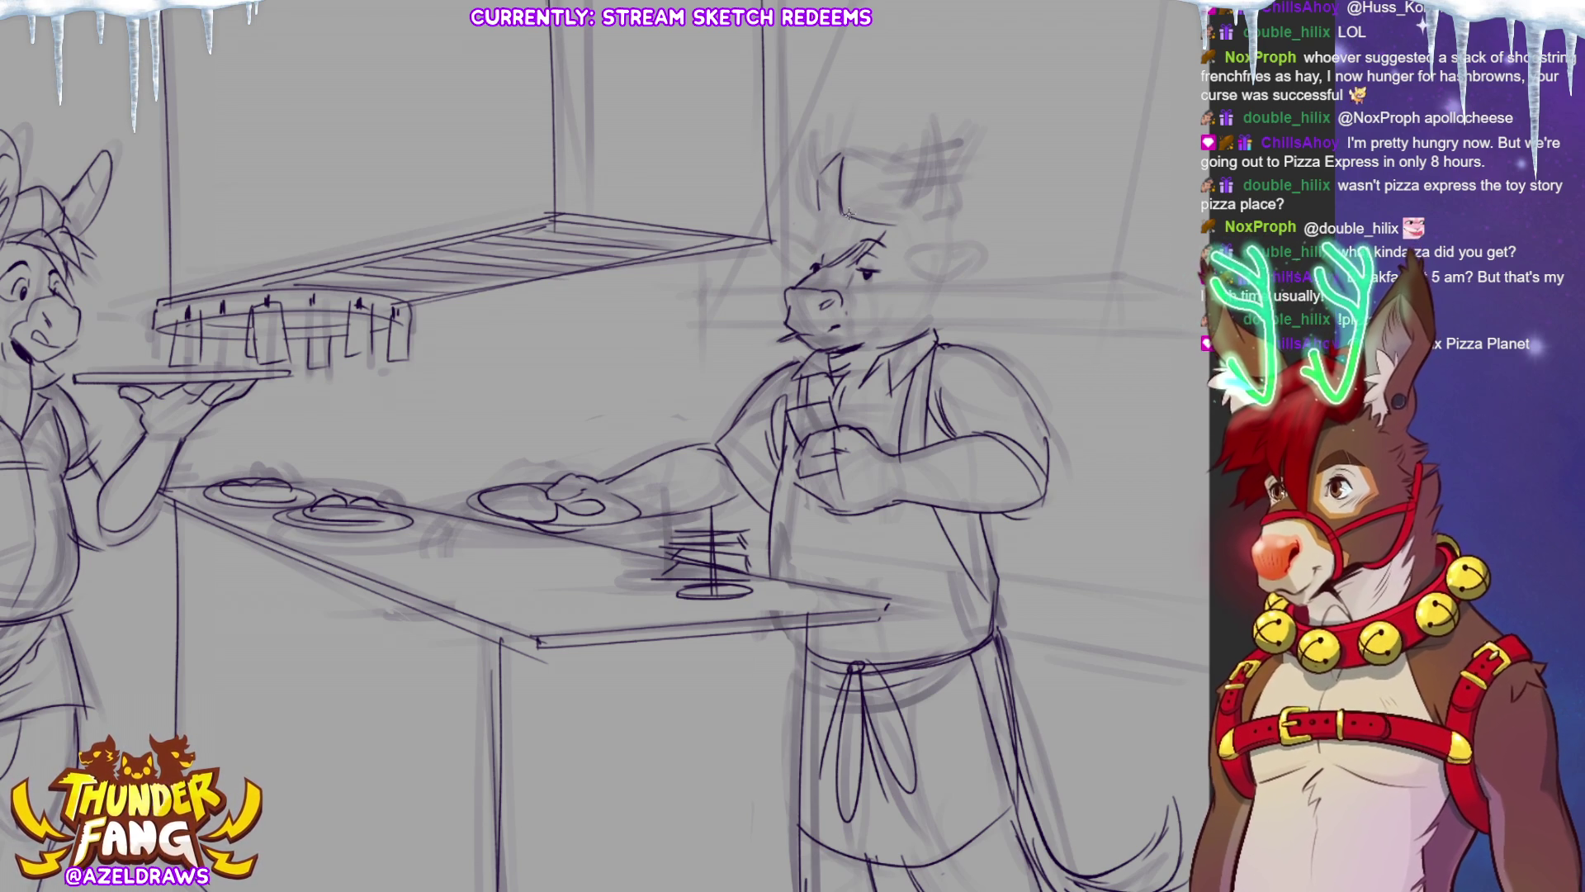
pyautogui.moveTo(797, 215)
pyautogui.mouseDown()
pyautogui.moveTo(828, 222)
pyautogui.moveTo(795, 232)
pyautogui.moveTo(800, 268)
pyautogui.moveTo(834, 247)
pyautogui.mouseUp()
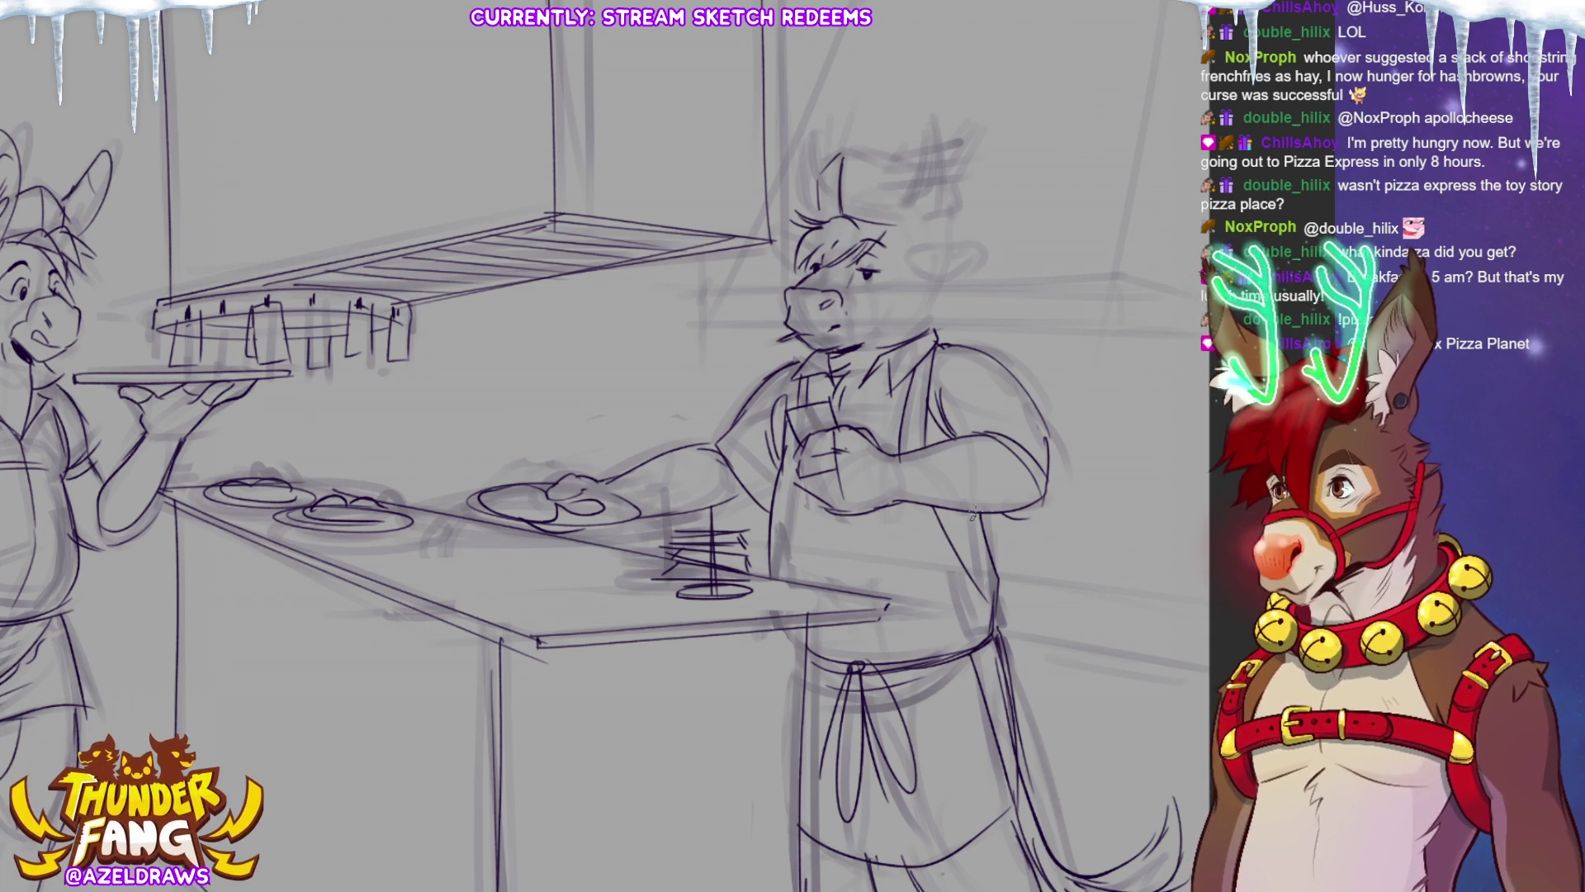
pyautogui.moveTo(875, 348)
pyautogui.mouseDown()
pyautogui.moveTo(923, 329)
pyautogui.moveTo(933, 283)
pyautogui.mouseUp()
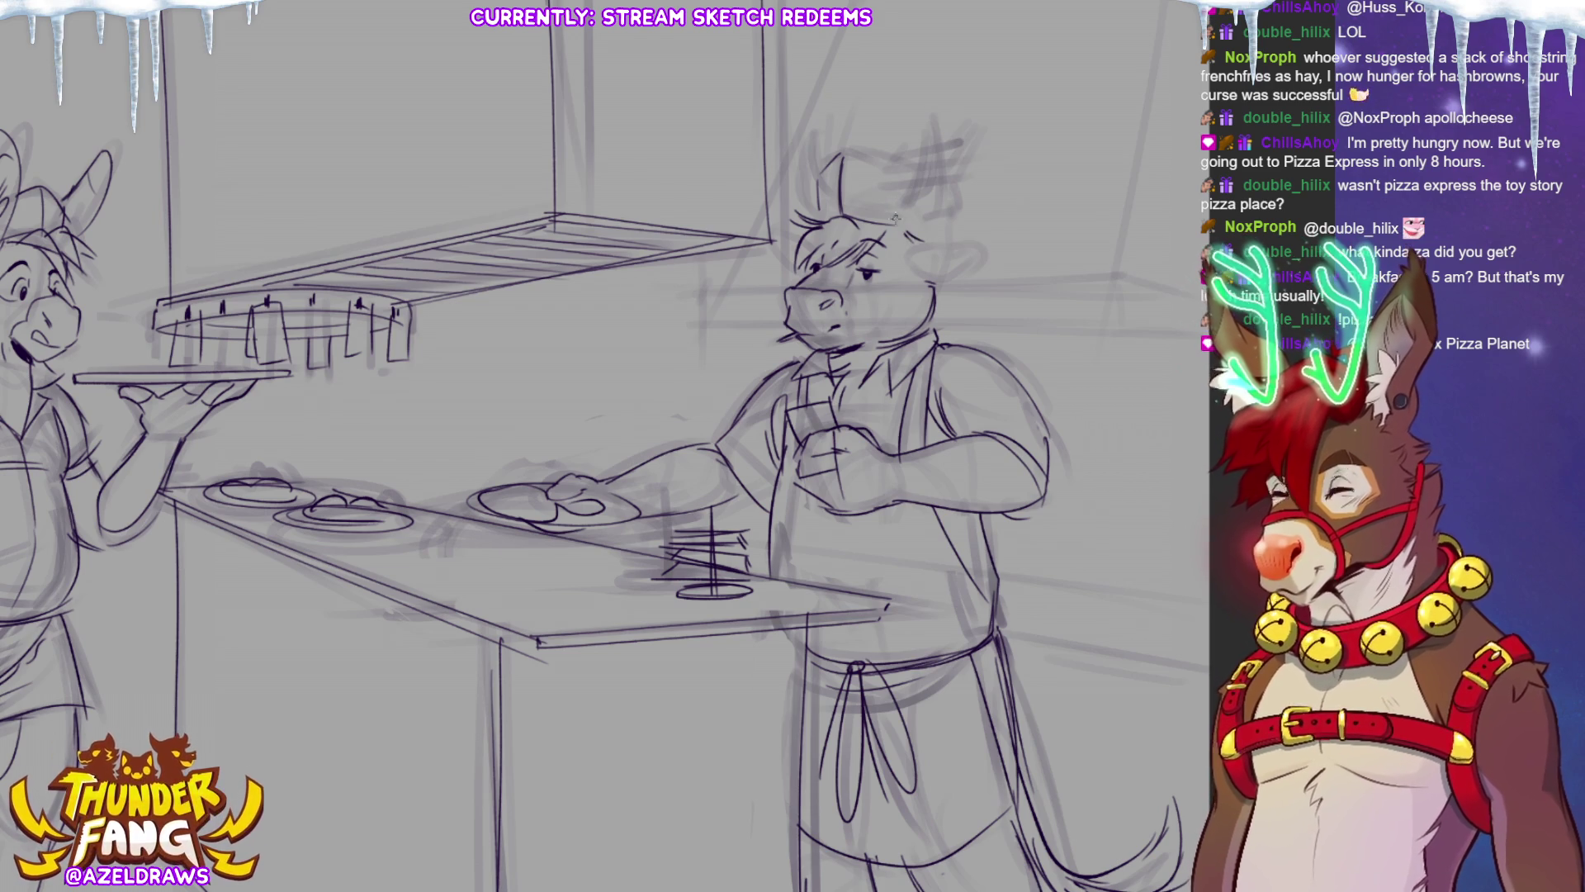
# Draw the cook's right and left horns, redoing a misplaced stroke, and a cap between them.
pyautogui.moveTo(908, 237); pyautogui.dragTo(941, 115)
pyautogui.hotkey('ctrl', 'z')
pyautogui.moveTo(904, 227)
pyautogui.mouseDown()
pyautogui.moveTo(939, 128)
pyautogui.moveTo(951, 191)
pyautogui.moveTo(934, 235)
pyautogui.mouseUp()
pyautogui.moveTo(805, 144); pyautogui.dragTo(813, 222)
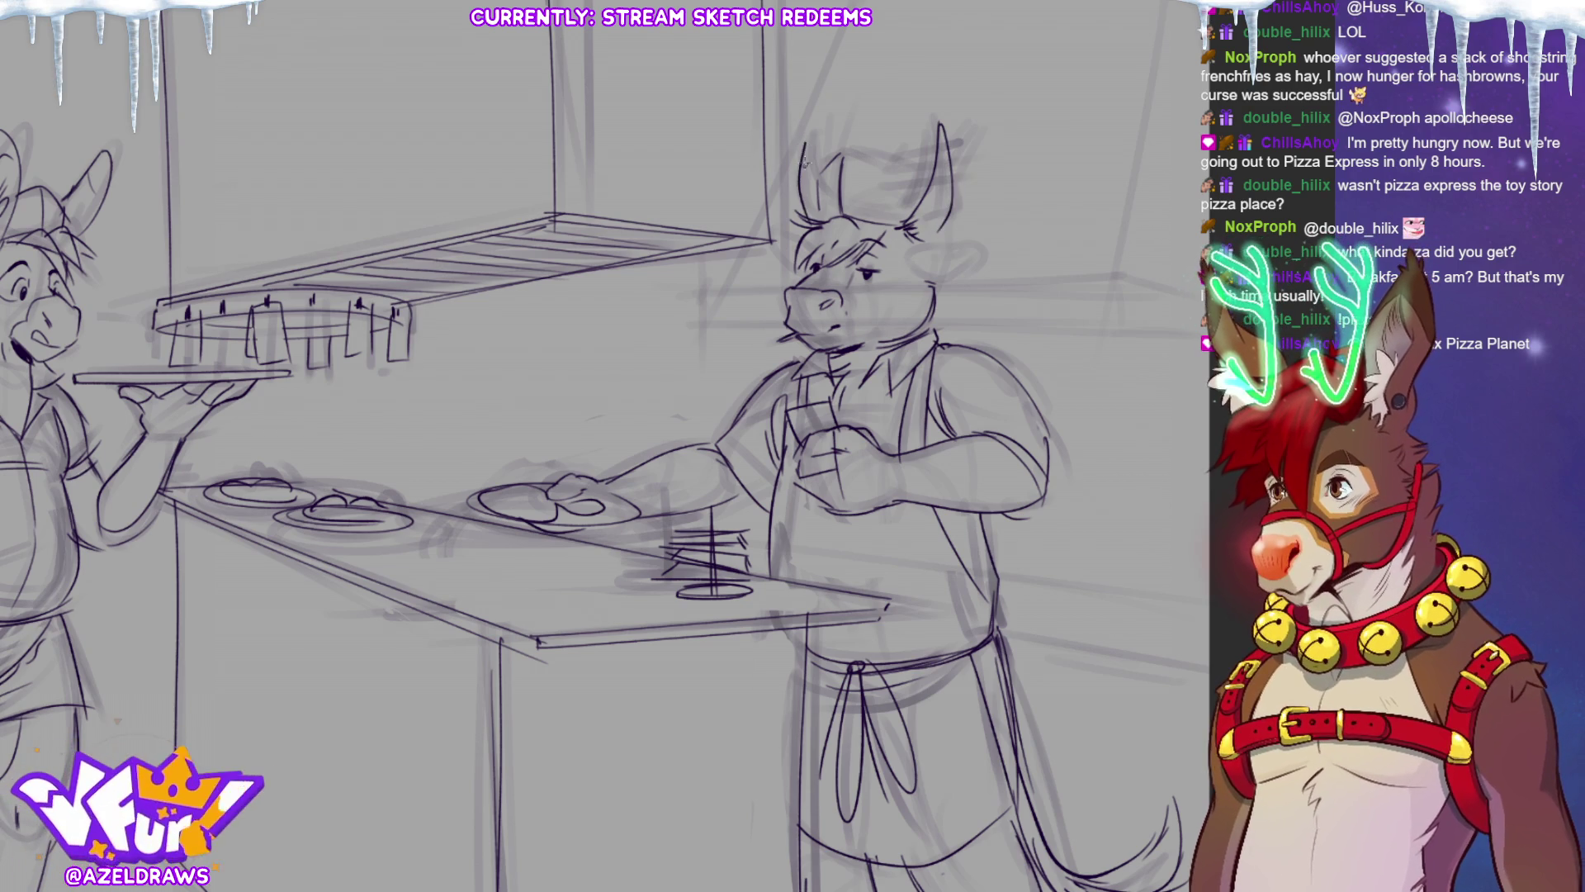
pyautogui.moveTo(805, 148)
pyautogui.mouseDown()
pyautogui.moveTo(818, 194)
pyautogui.moveTo(867, 150)
pyautogui.moveTo(913, 190)
pyautogui.mouseUp()
pyautogui.moveTo(812, 207)
pyautogui.mouseDown()
pyautogui.moveTo(867, 200)
pyautogui.moveTo(908, 224)
pyautogui.mouseUp()
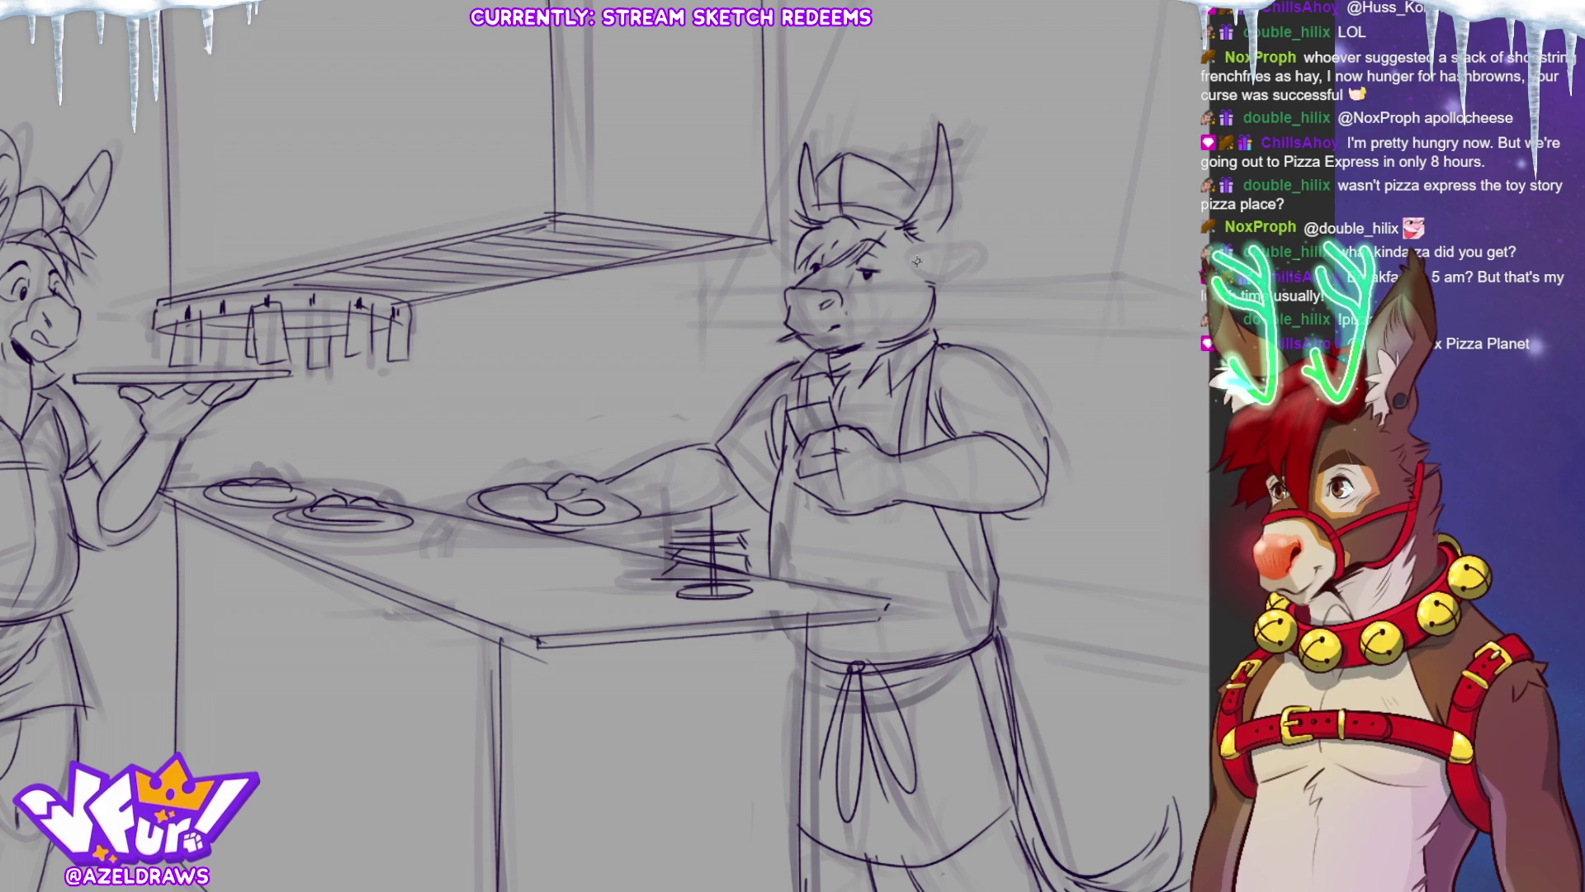
pyautogui.hotkey('ctrl', '0')
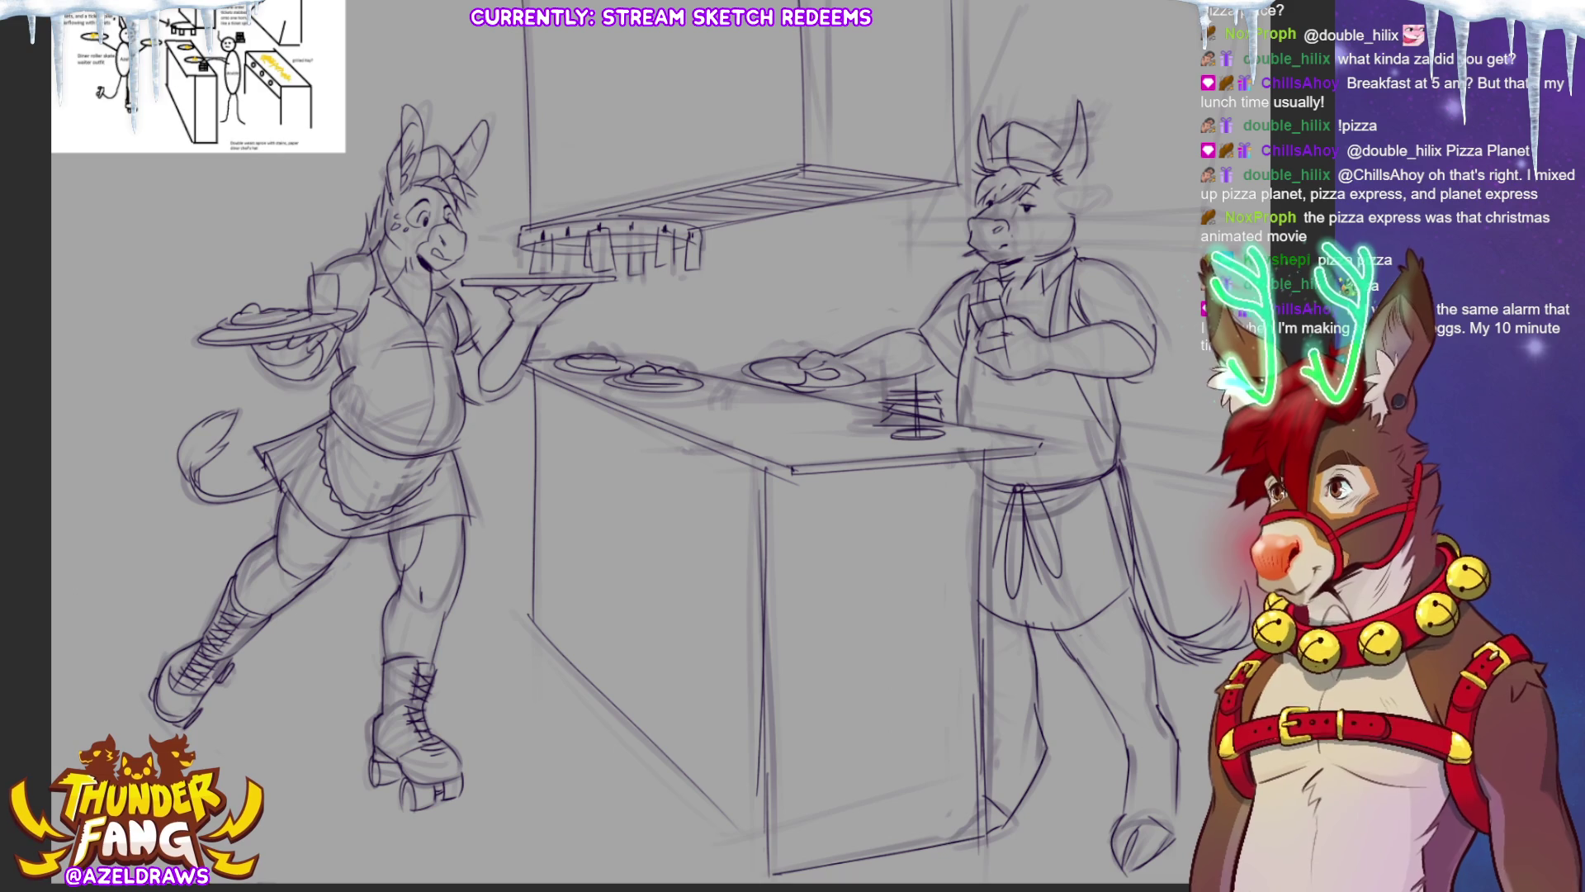
pyautogui.scroll(2, 704, 491)
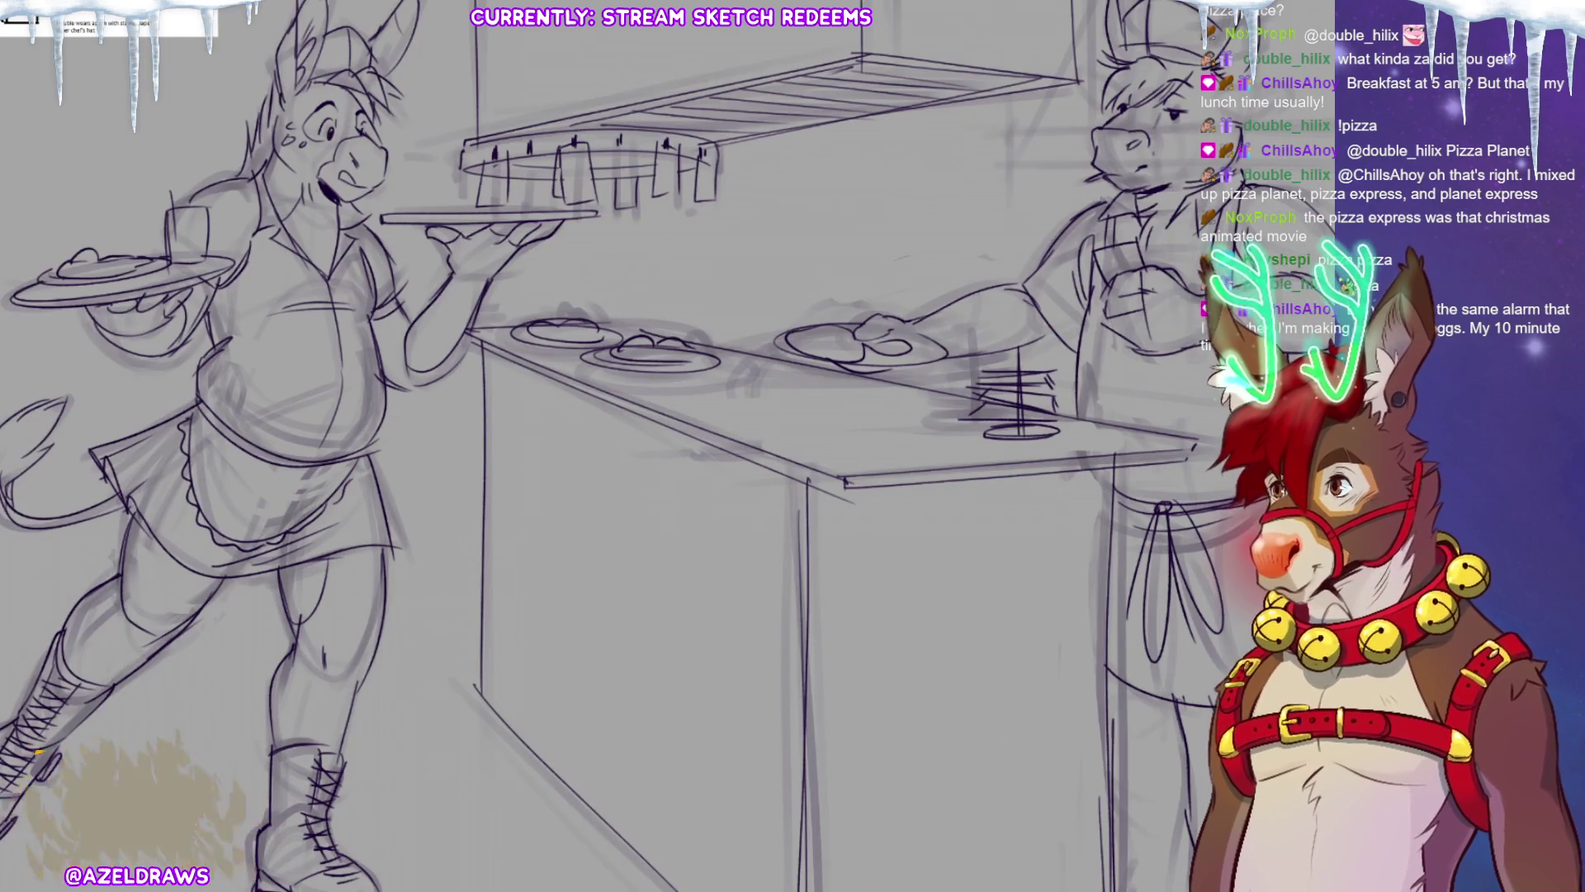
pyautogui.hscroll(5, 627, 446)
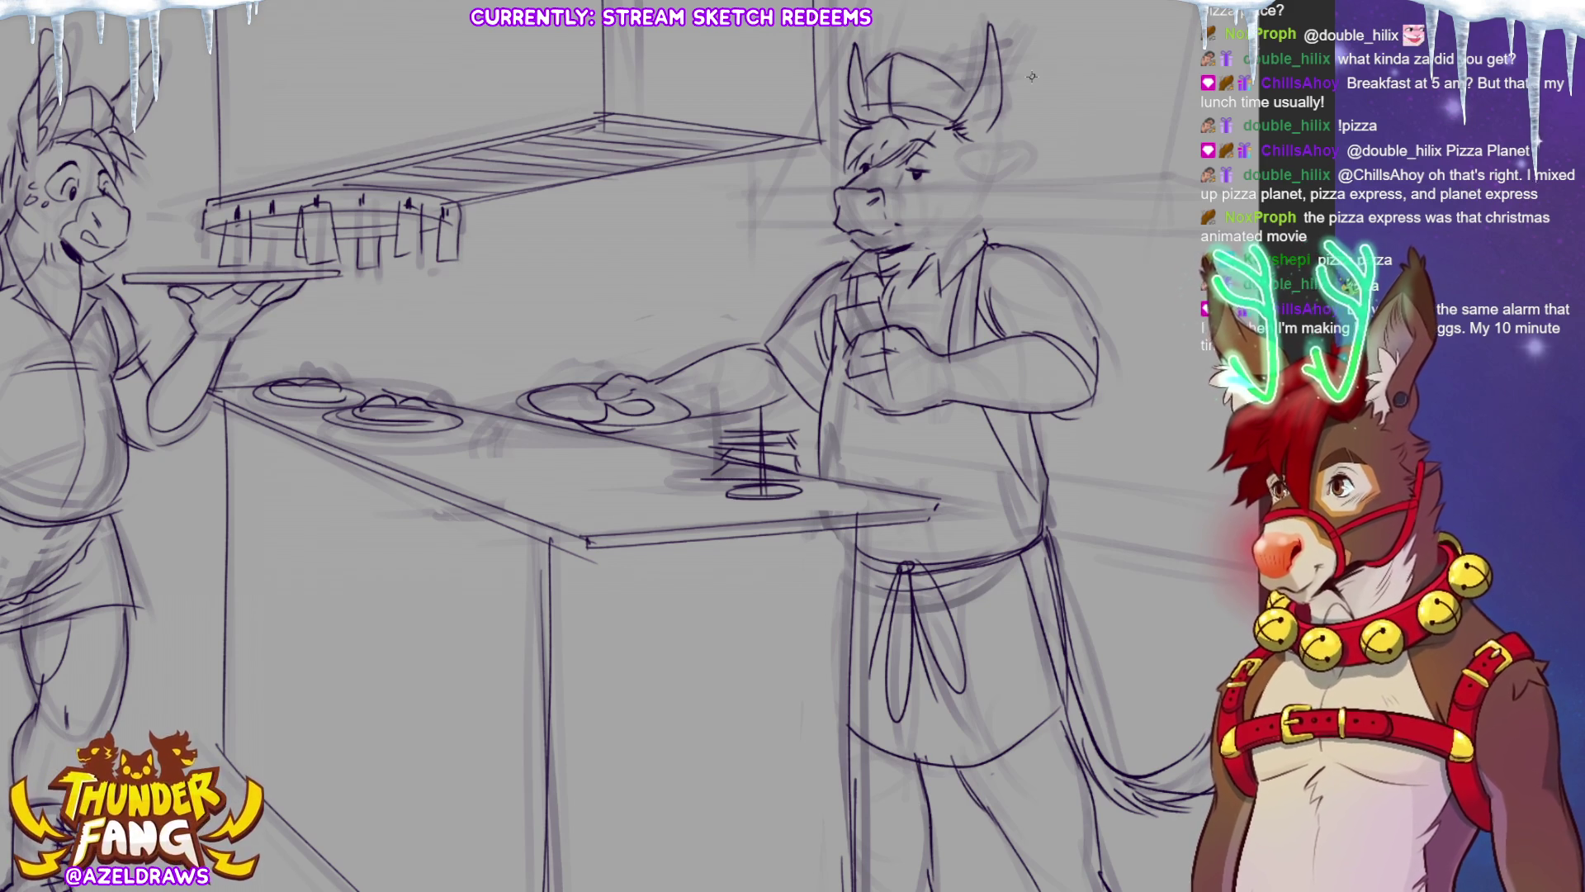
# Erase the cook's old snout lines, redraw his muzzle and chin, and shift them up and right.
pyautogui.moveTo(864, 205)
pyautogui.mouseDown()
pyautogui.moveTo(846, 221)
pyautogui.moveTo(851, 183)
pyautogui.mouseUp()
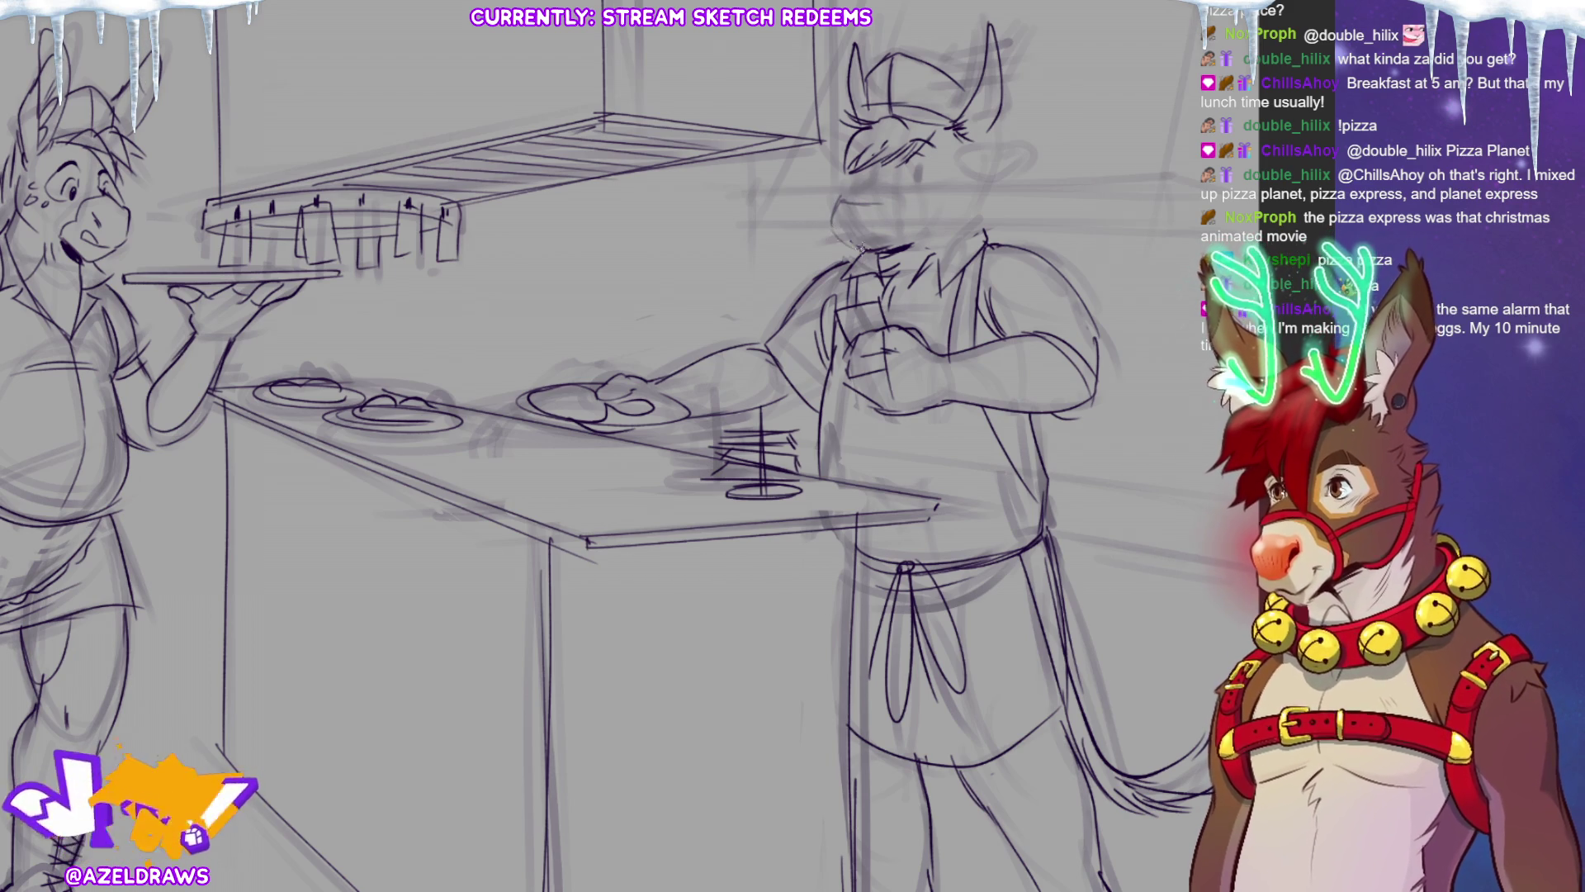
pyautogui.moveTo(896, 213)
pyautogui.mouseDown()
pyautogui.moveTo(899, 238)
pyautogui.moveTo(867, 252)
pyautogui.mouseUp()
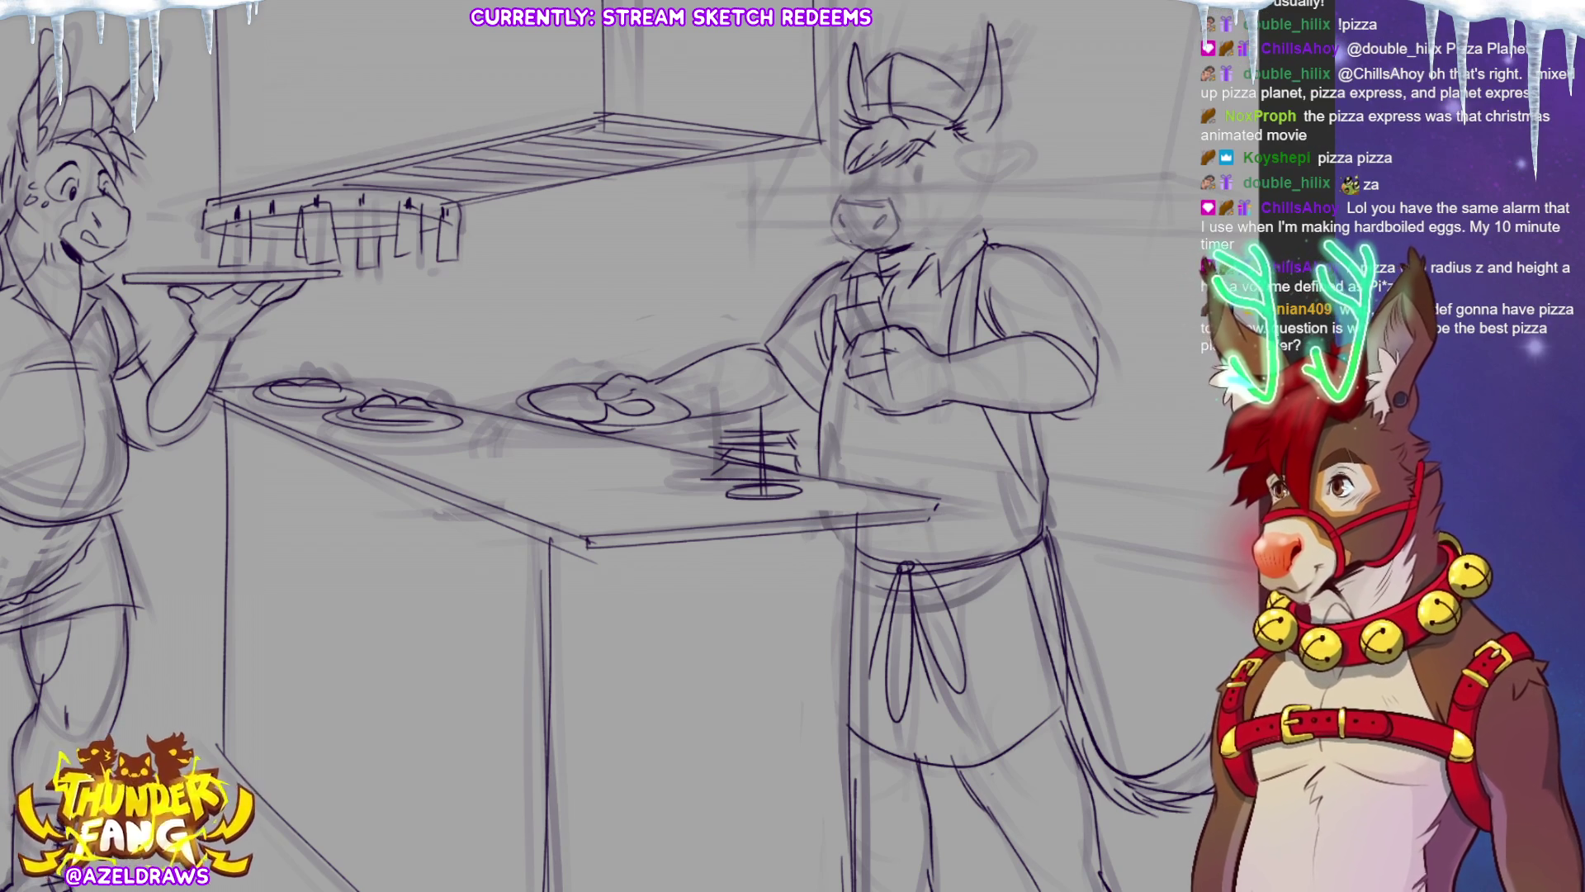
pyautogui.hotkey('ctrl', 't')
pyautogui.moveTo(880, 239); pyautogui.dragTo(892, 239)
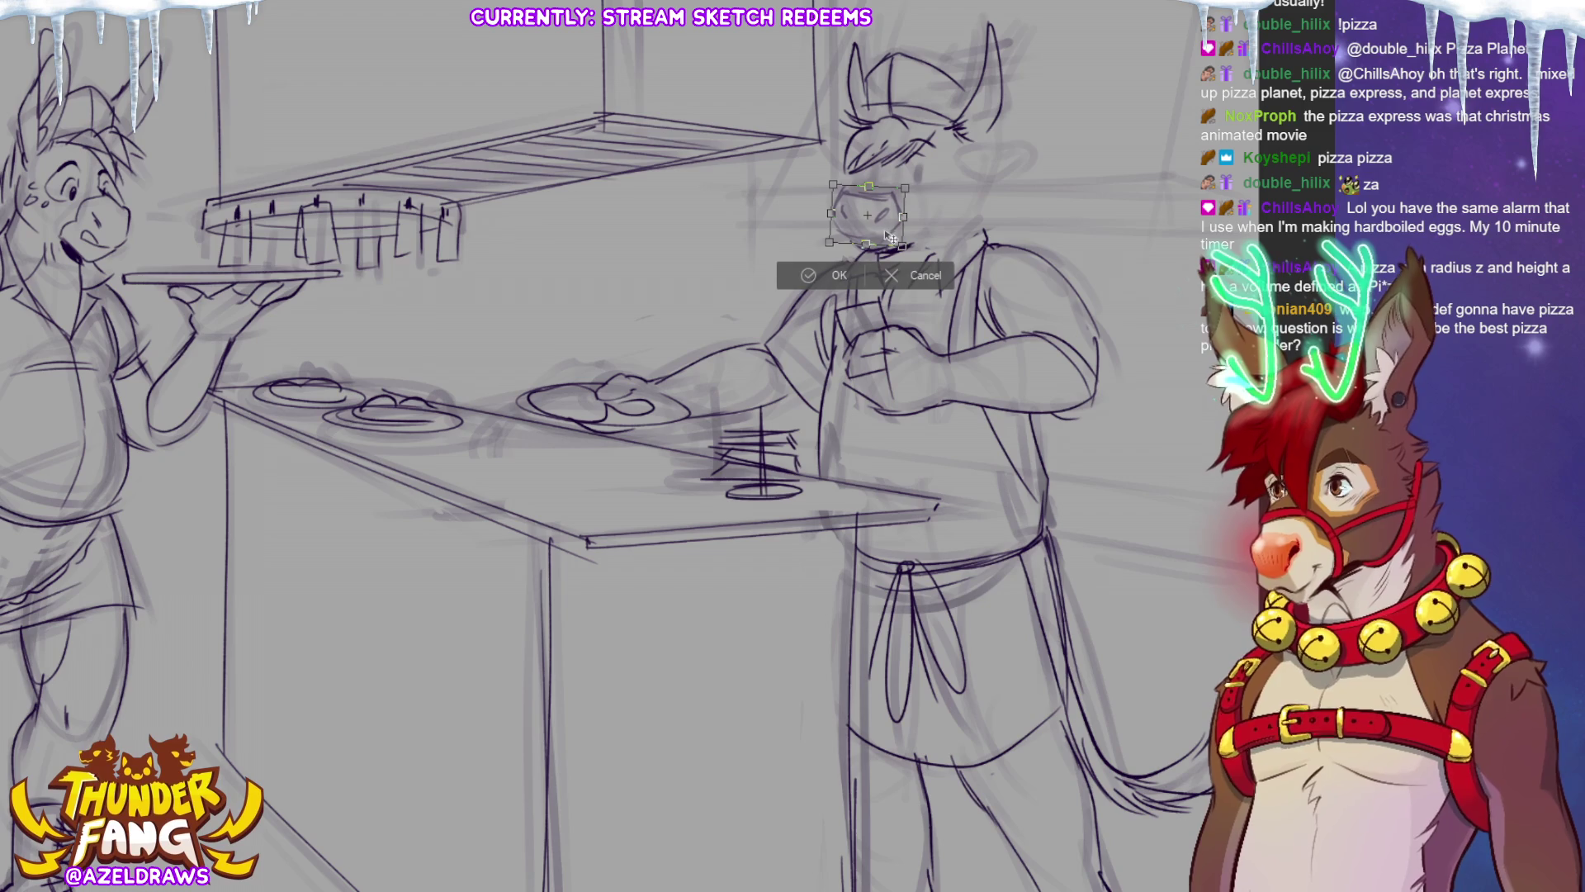
# Commit the muzzle's new position.
pyautogui.press('Return')
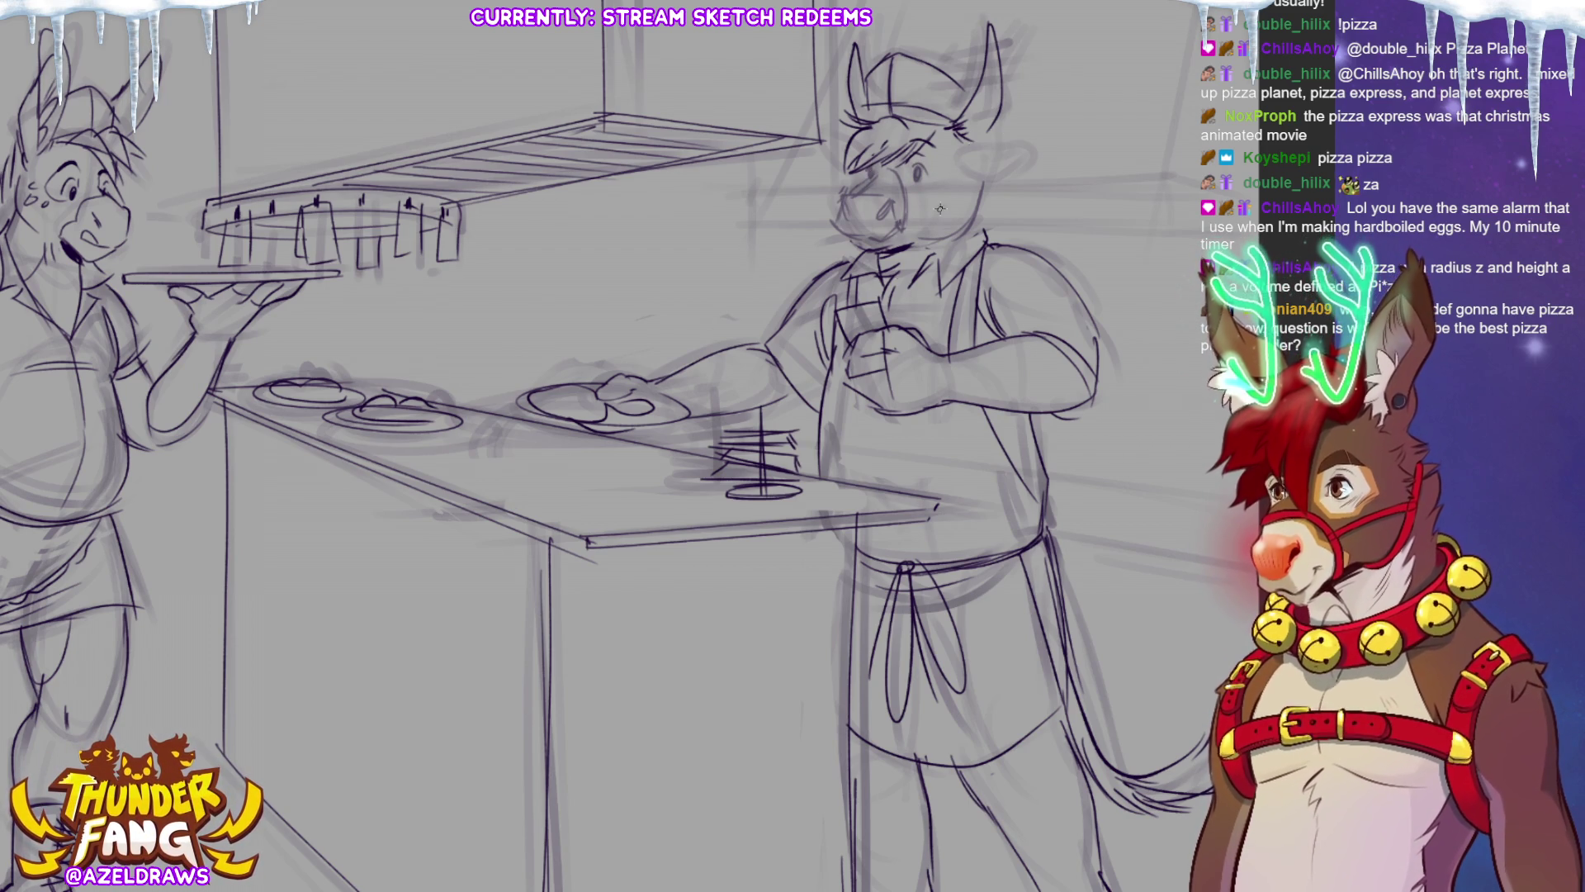
# Add strokes along the cook's cheek and ear, then lasso his muzzle and scale and rotate it.
pyautogui.moveTo(976, 190); pyautogui.dragTo(962, 207)
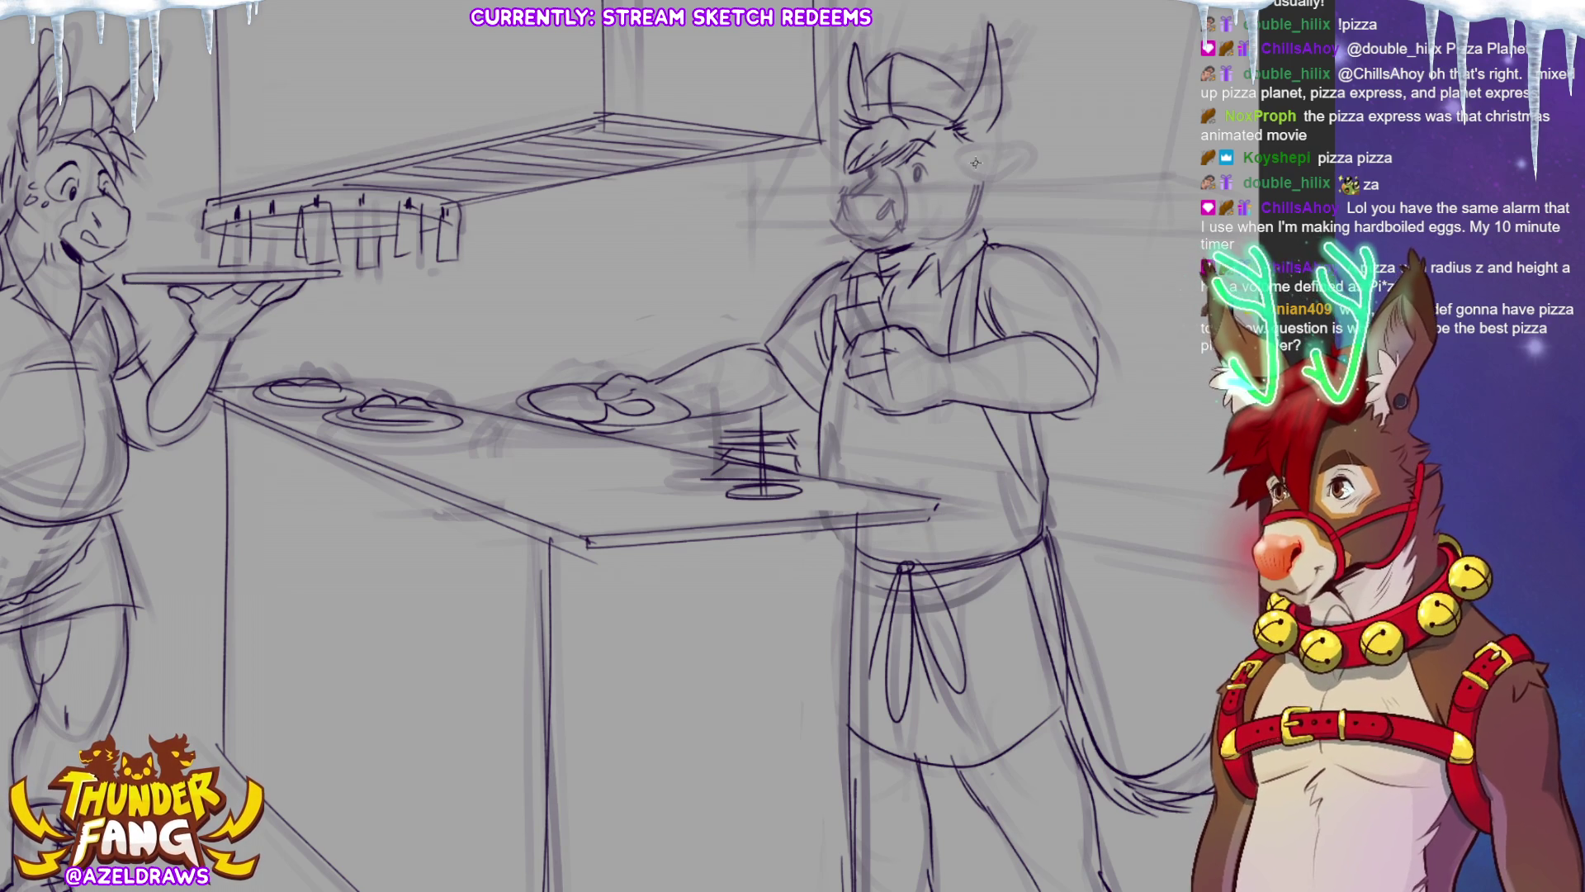
pyautogui.moveTo(1036, 148)
pyautogui.mouseDown()
pyautogui.moveTo(1018, 174)
pyautogui.moveTo(982, 168)
pyautogui.mouseUp()
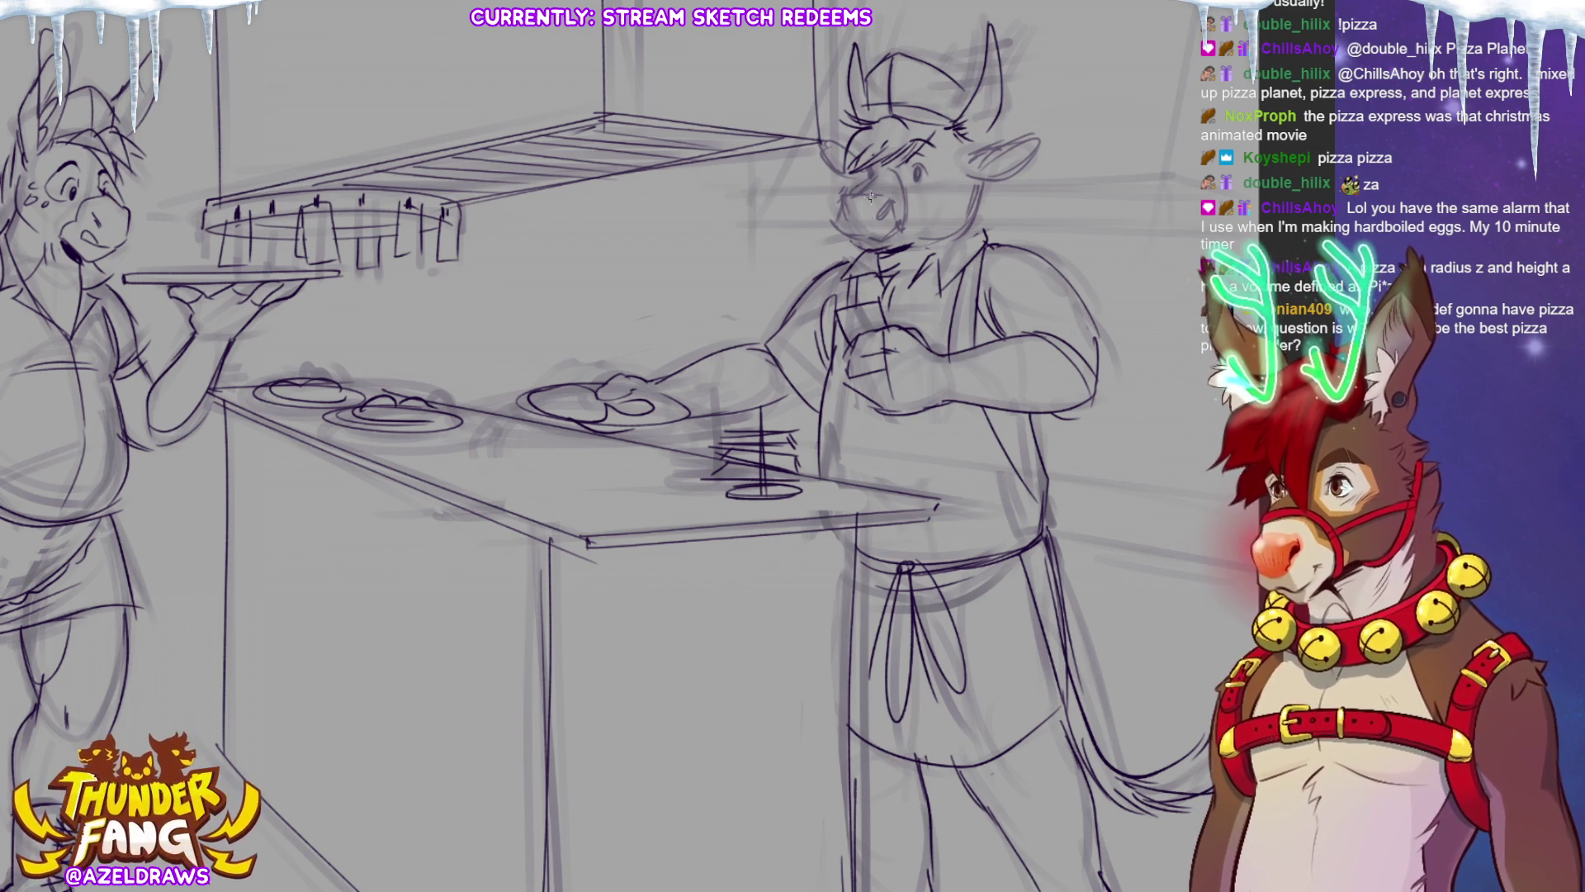
pyautogui.moveTo(833, 216)
pyautogui.mouseDown()
pyautogui.moveTo(841, 189)
pyautogui.moveTo(899, 192)
pyautogui.moveTo(903, 236)
pyautogui.moveTo(825, 223)
pyautogui.moveTo(907, 231)
pyautogui.moveTo(892, 249)
pyautogui.mouseUp()
pyautogui.click(937, 281)
pyautogui.click(805, 286)
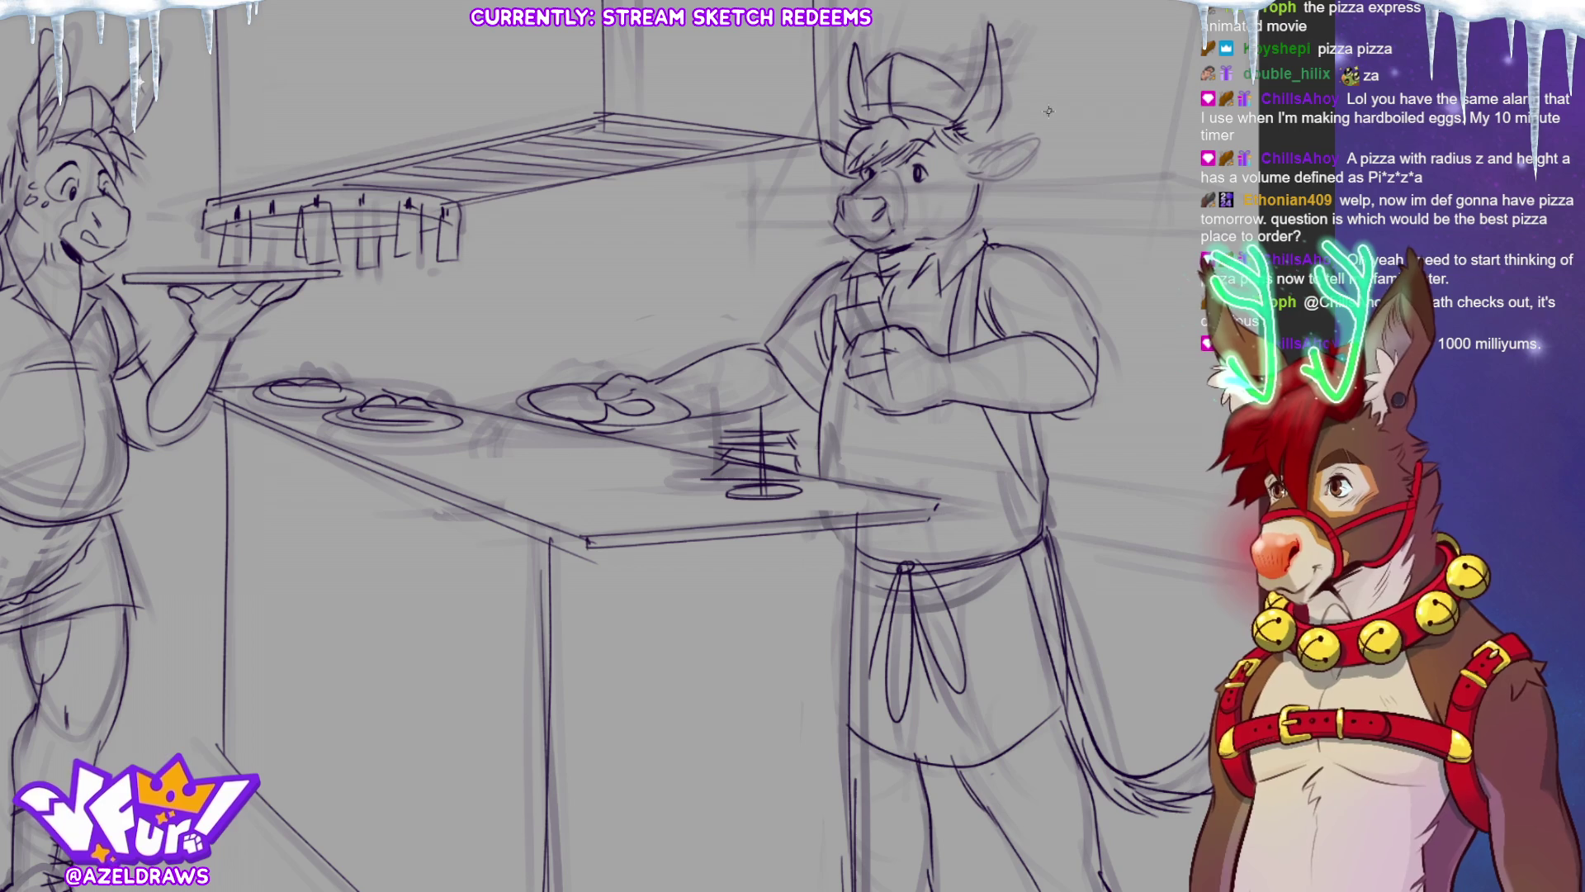
# Outline the cook's right ear, sketch order tickets on his horn, and erase stray hat hatching.
pyautogui.moveTo(966, 172)
pyautogui.mouseDown()
pyautogui.moveTo(1037, 135)
pyautogui.moveTo(972, 171)
pyautogui.moveTo(1014, 139)
pyautogui.moveTo(988, 142)
pyautogui.mouseUp()
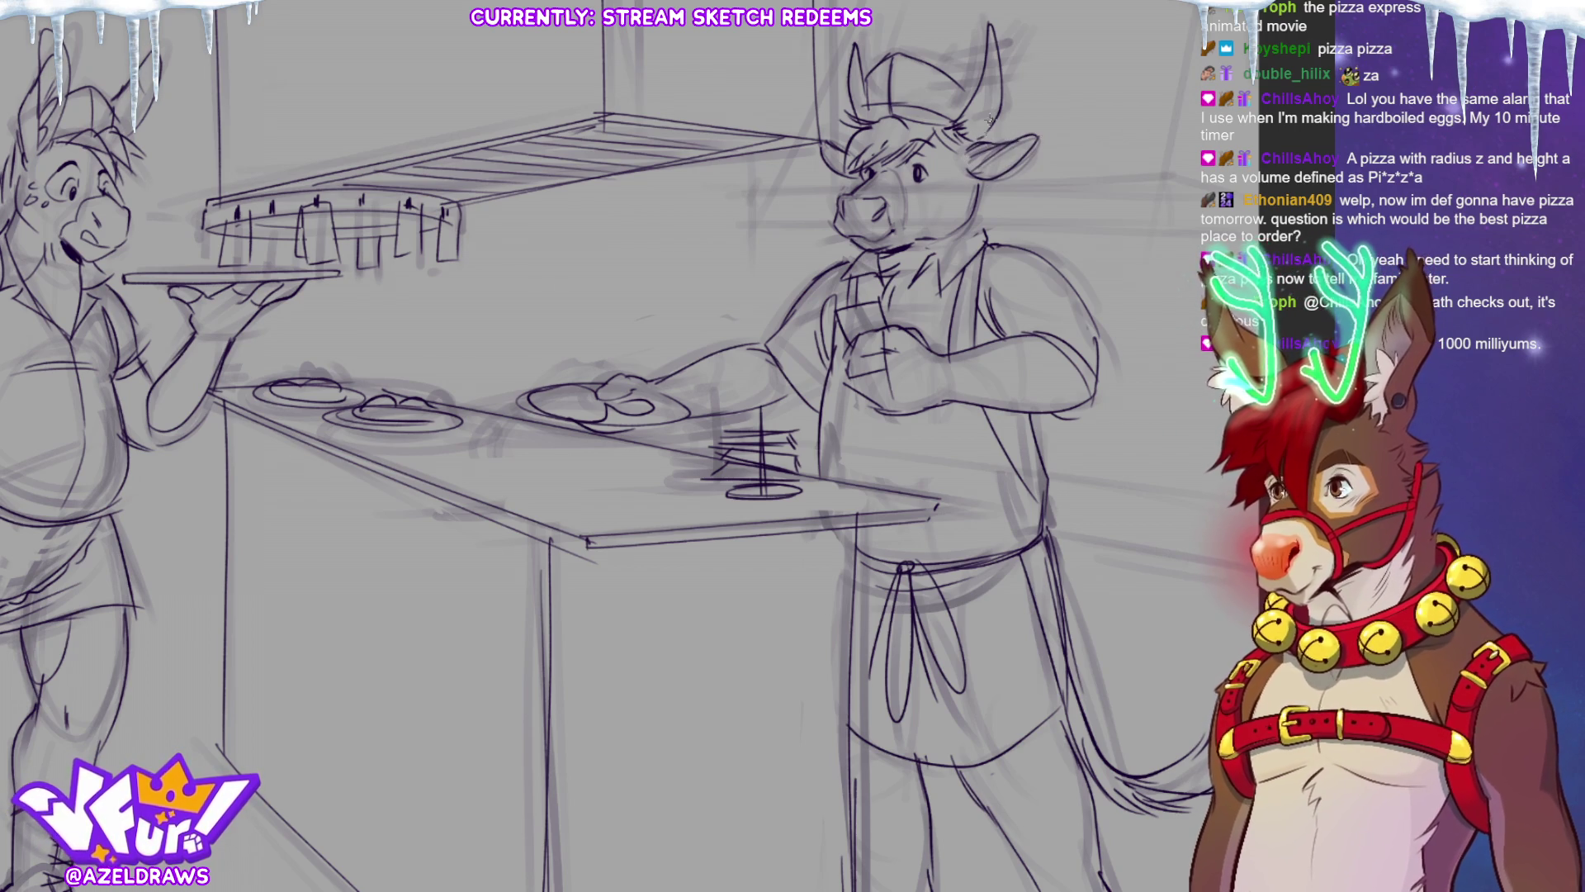
pyautogui.moveTo(935, 109); pyautogui.dragTo(999, 98)
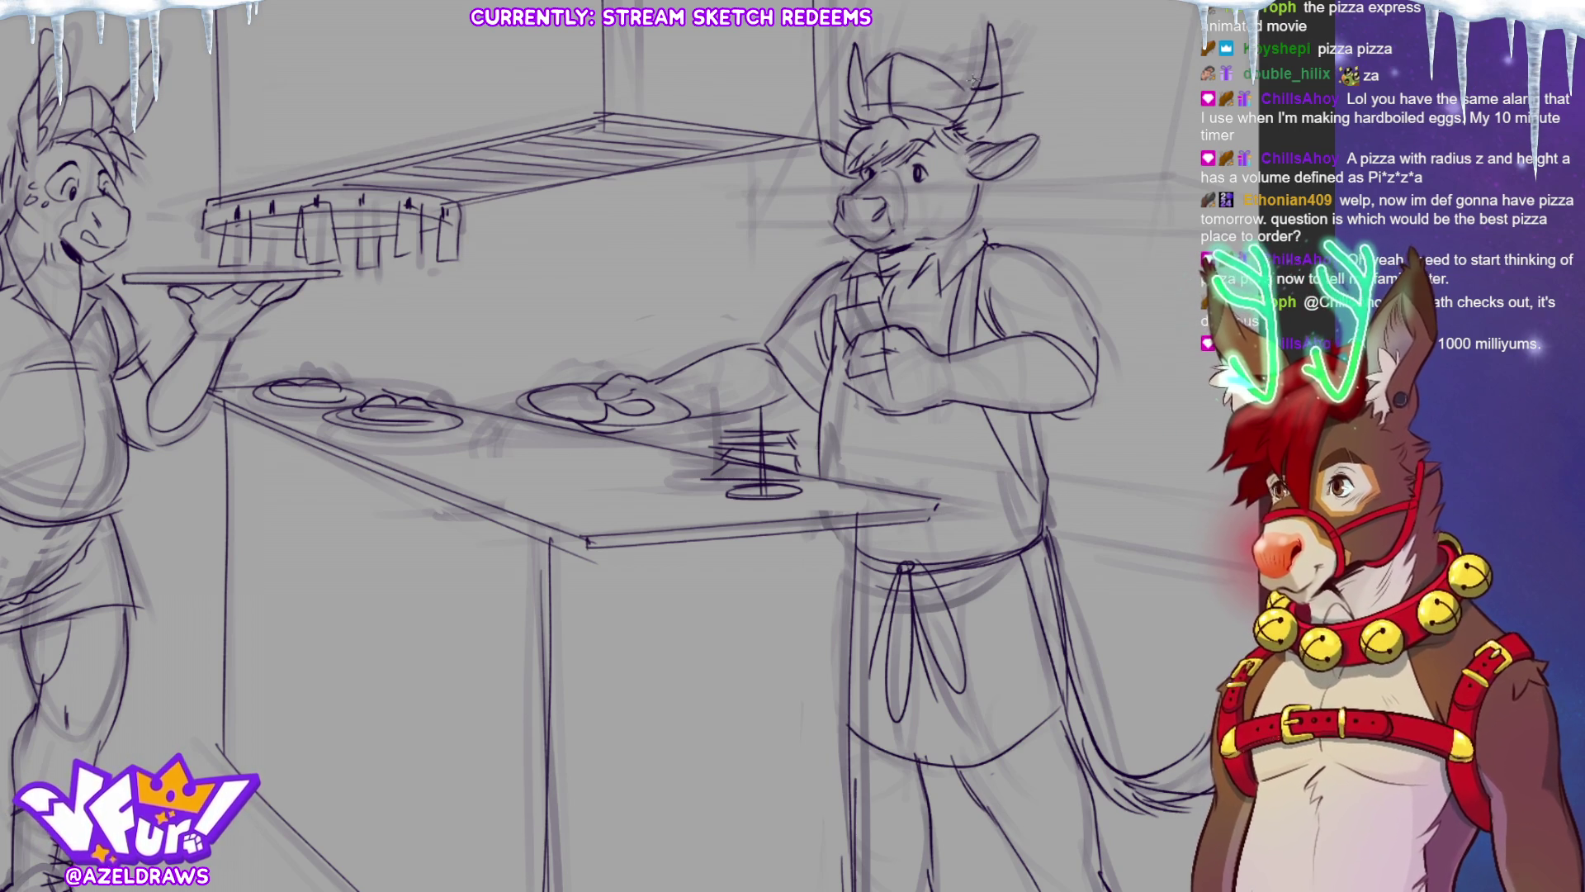
pyautogui.moveTo(948, 83)
pyautogui.mouseDown()
pyautogui.moveTo(1019, 71)
pyautogui.moveTo(958, 61)
pyautogui.moveTo(1011, 37)
pyautogui.mouseUp()
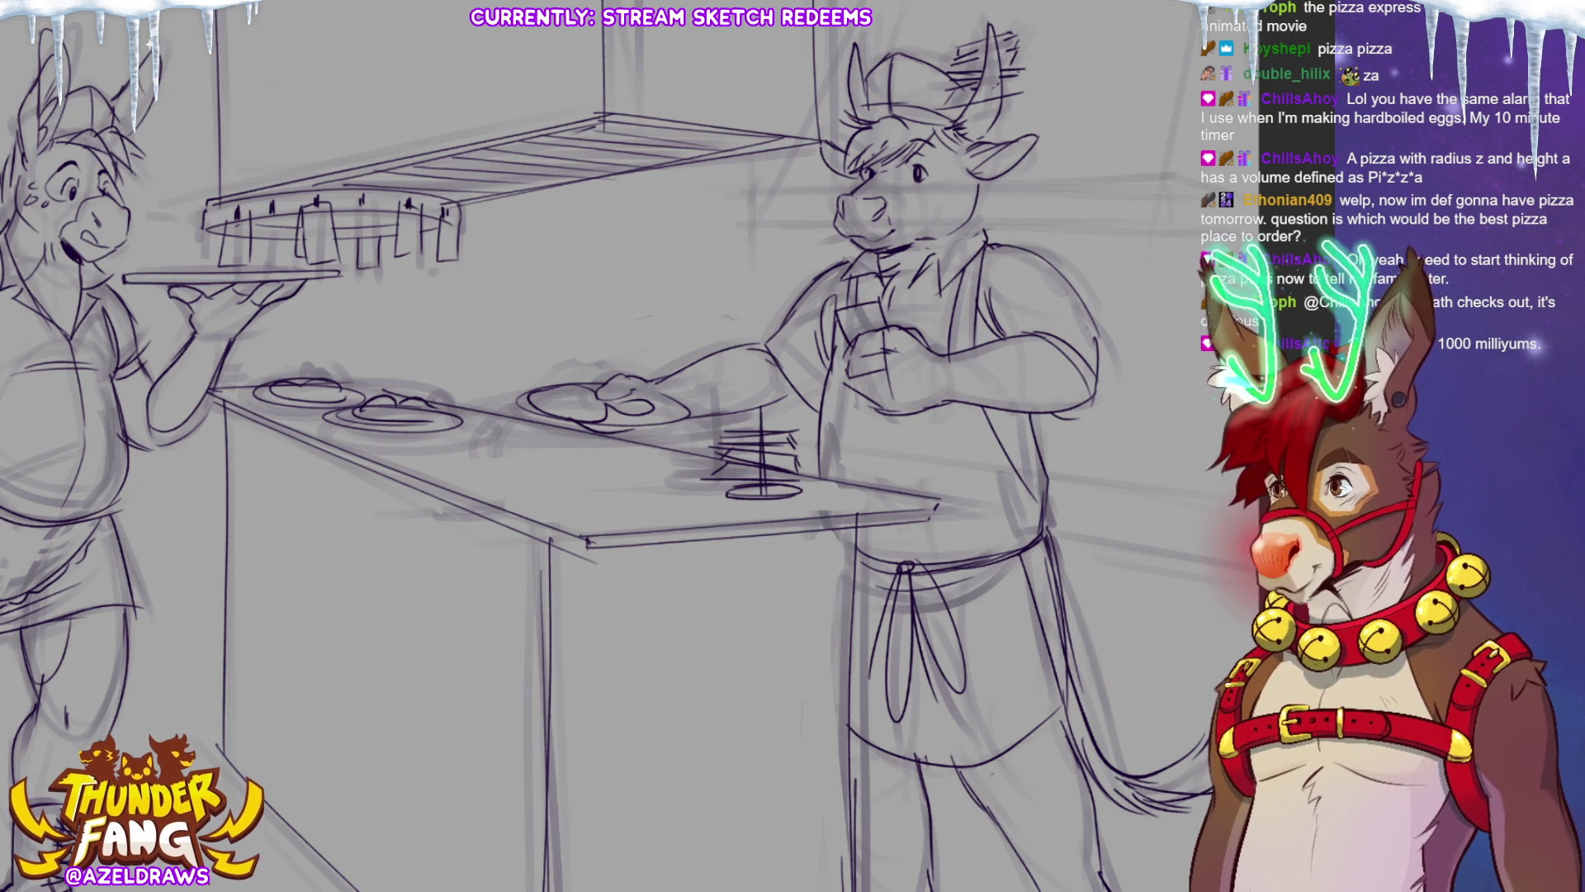
pyautogui.moveTo(989, 55)
pyautogui.mouseDown()
pyautogui.moveTo(995, 83)
pyautogui.moveTo(958, 74)
pyautogui.moveTo(1009, 51)
pyautogui.moveTo(999, 26)
pyautogui.moveTo(960, 92)
pyautogui.moveTo(944, 72)
pyautogui.mouseUp()
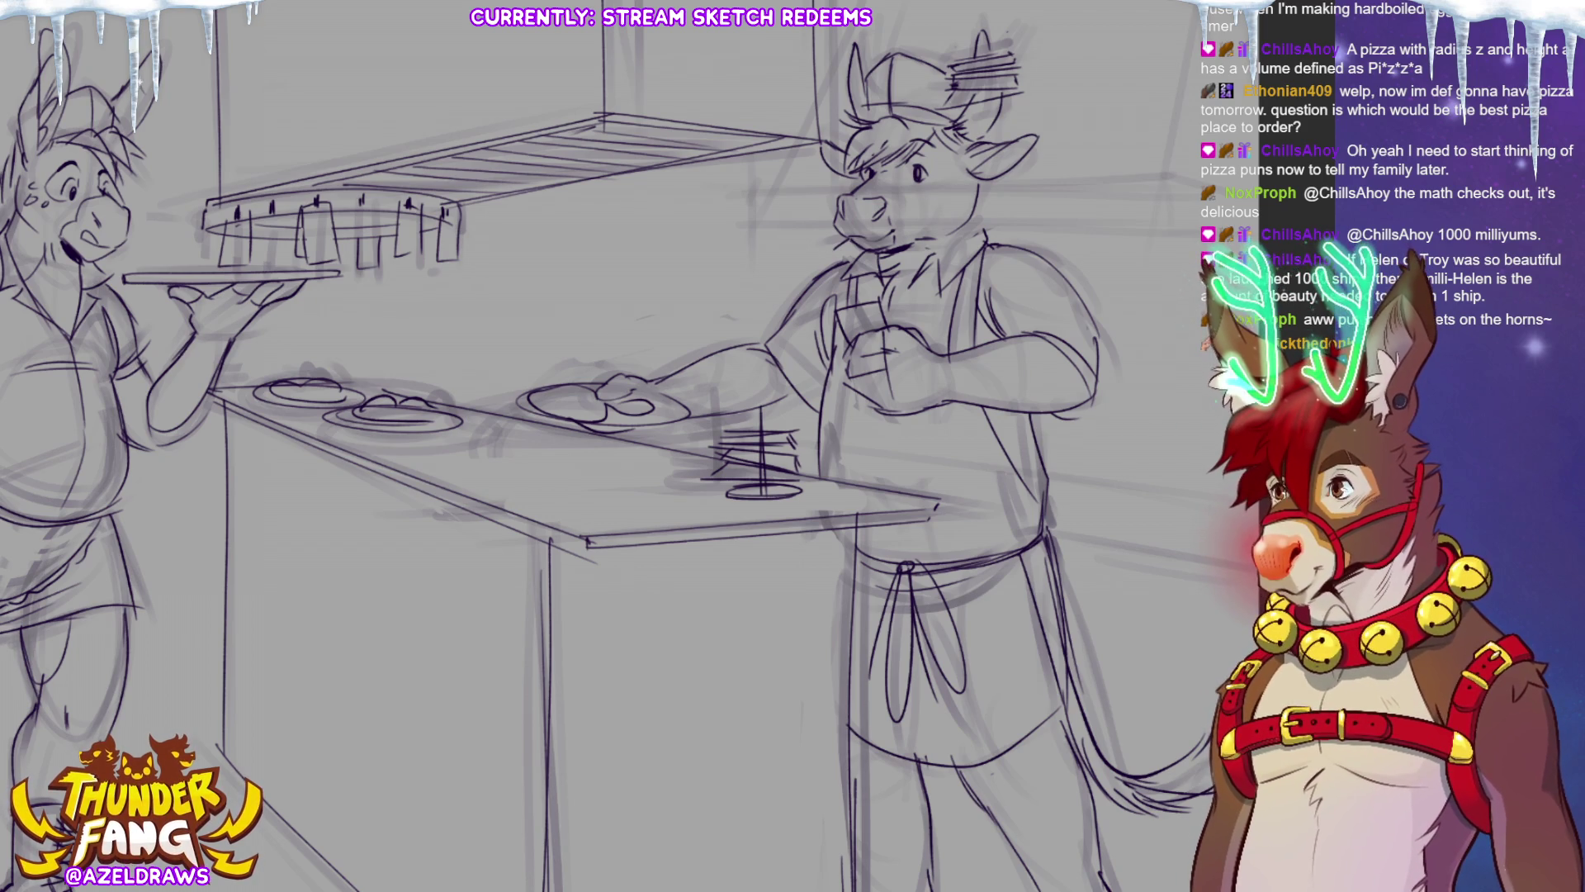
# Select the cook's eye, nudge it slightly left and down, commit, and deselect.
pyautogui.moveTo(935, 185)
pyautogui.mouseDown()
pyautogui.moveTo(924, 157)
pyautogui.moveTo(930, 189)
pyautogui.mouseUp()
pyautogui.click(994, 223)
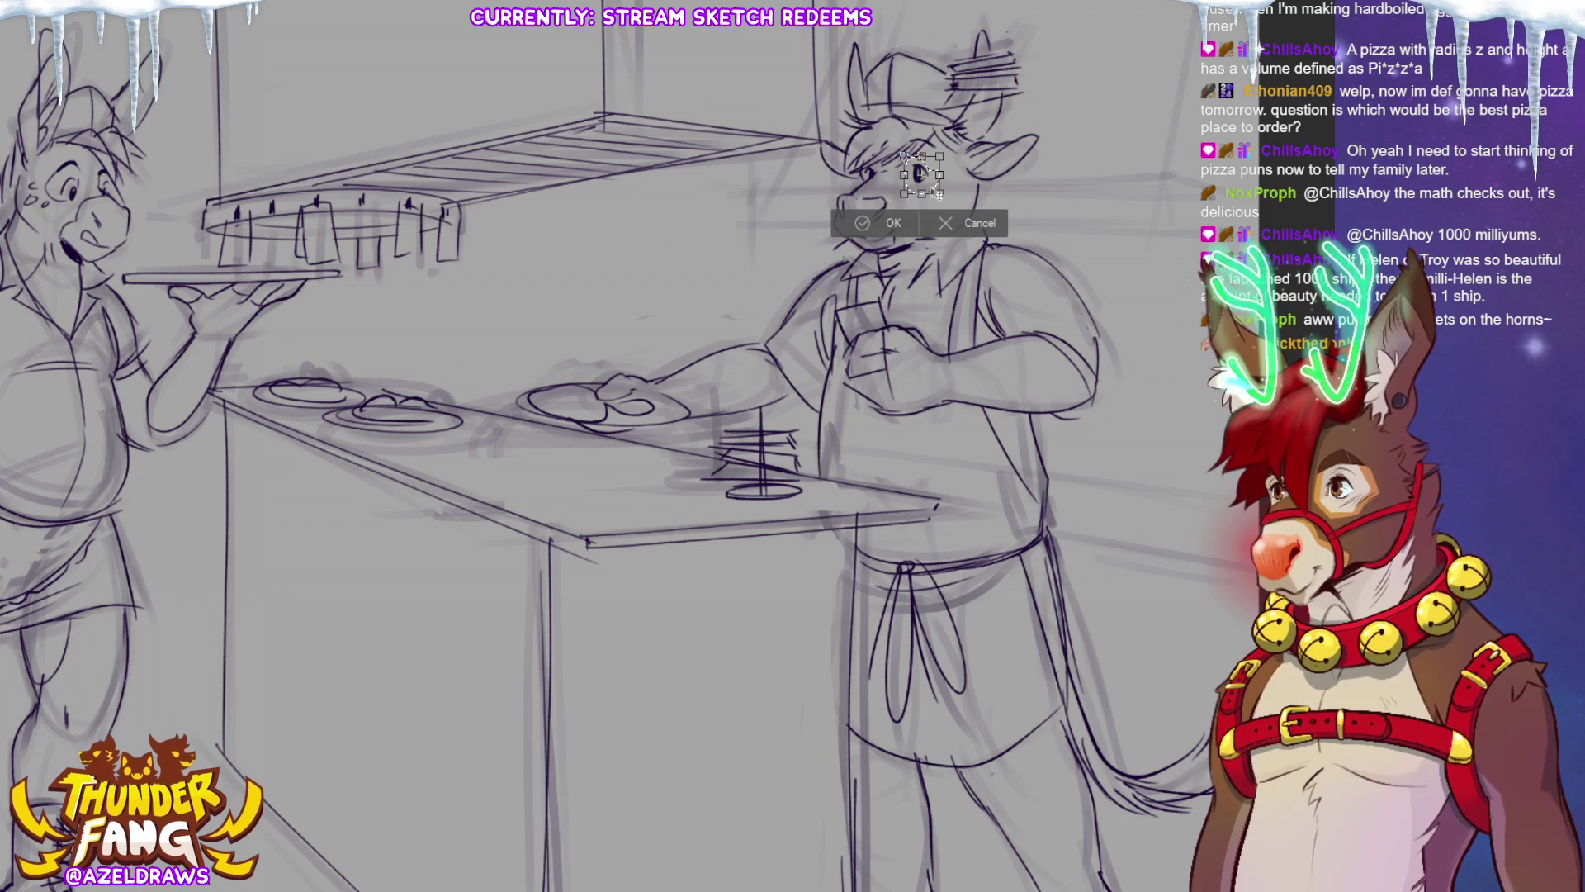
pyautogui.moveTo(931, 188); pyautogui.dragTo(926, 191)
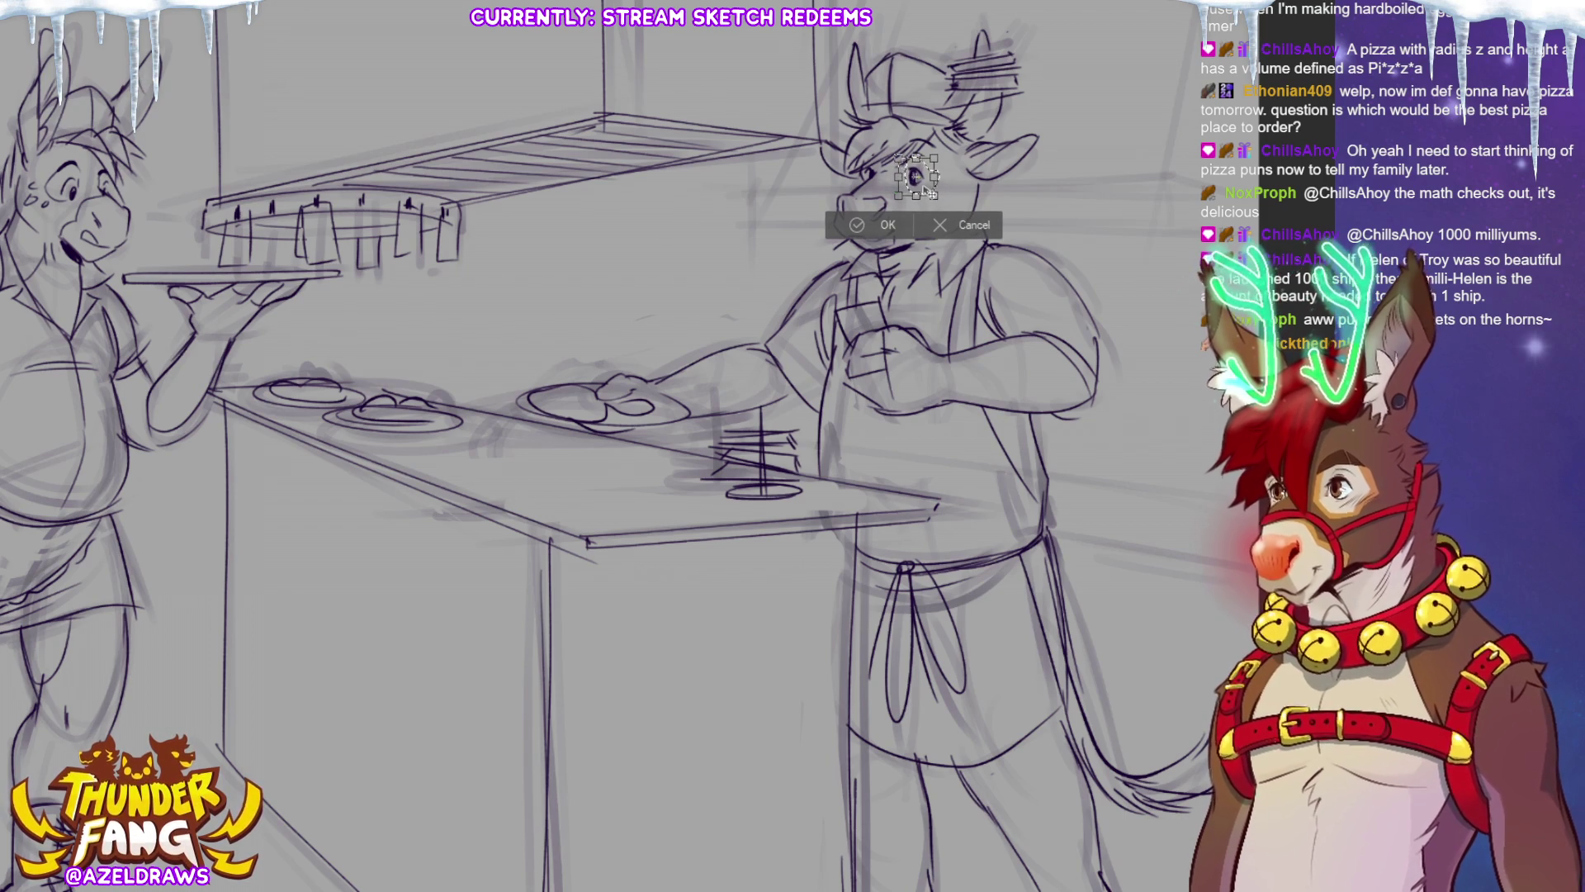
pyautogui.click(885, 224)
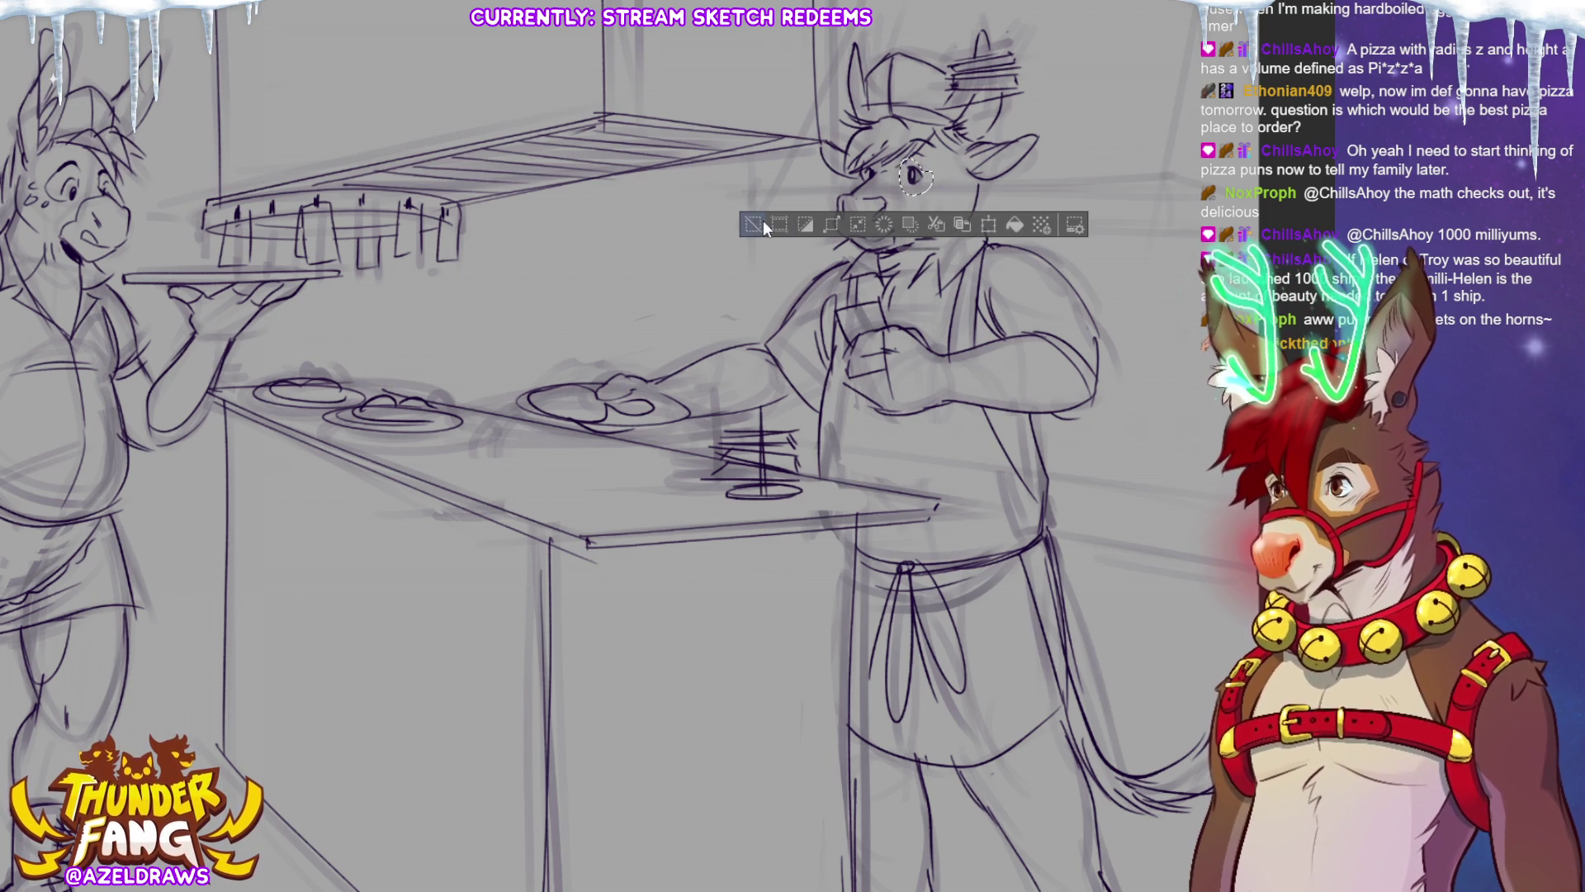
pyautogui.hotkey('ctrl', 'd')
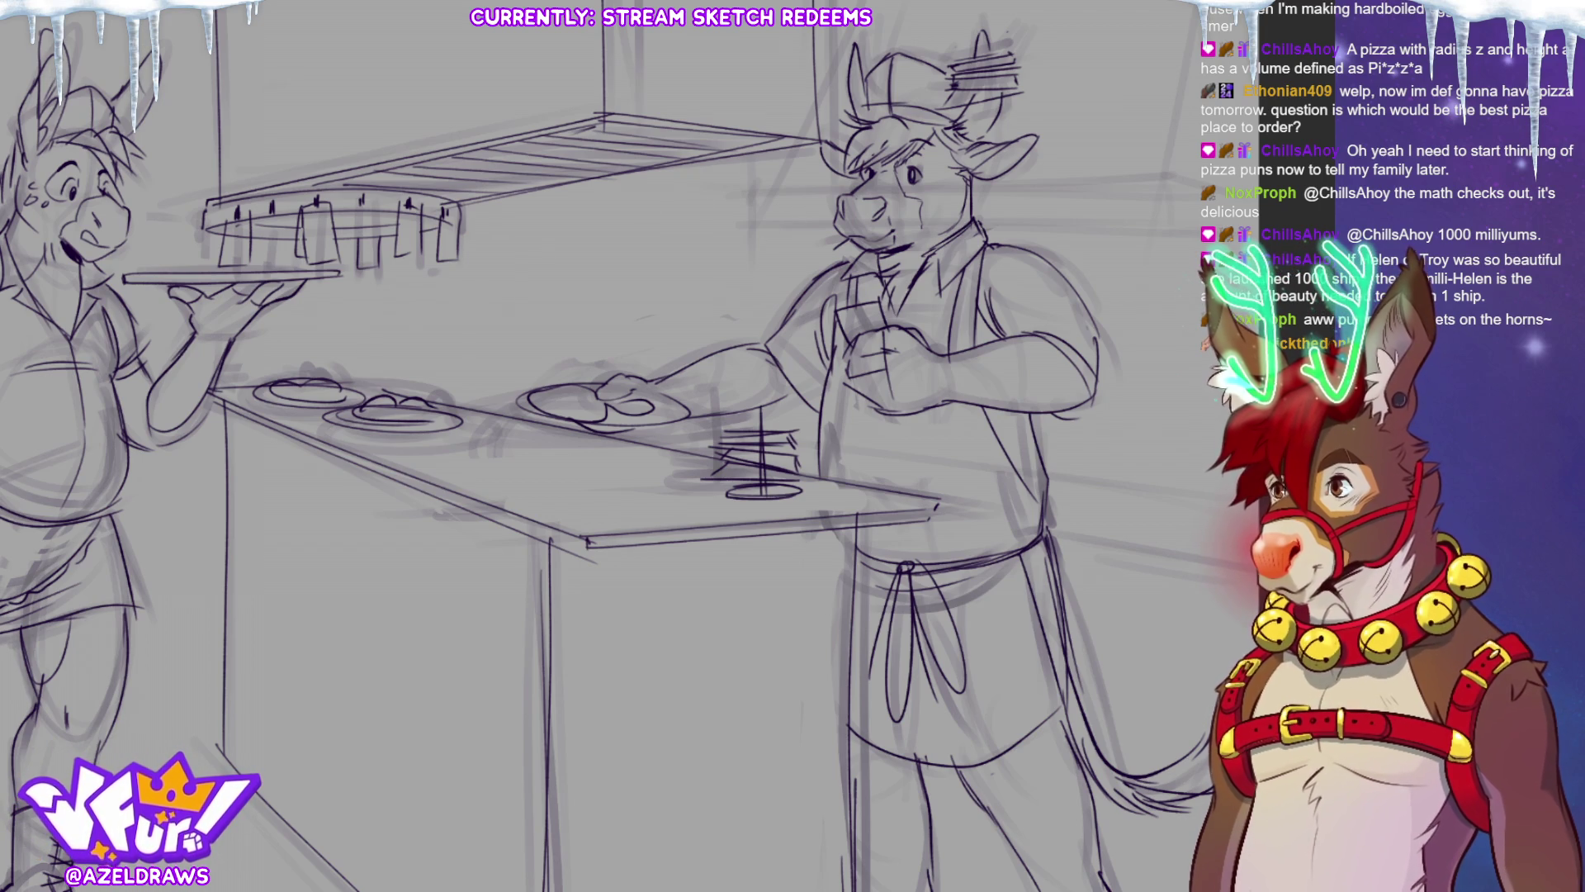
# Draw the shelf's lower and upper edges, a slanted right-edge line, and close its left end.
pyautogui.moveTo(760, 223); pyautogui.dragTo(1180, 224)
pyautogui.moveTo(748, 195); pyautogui.dragTo(1179, 177)
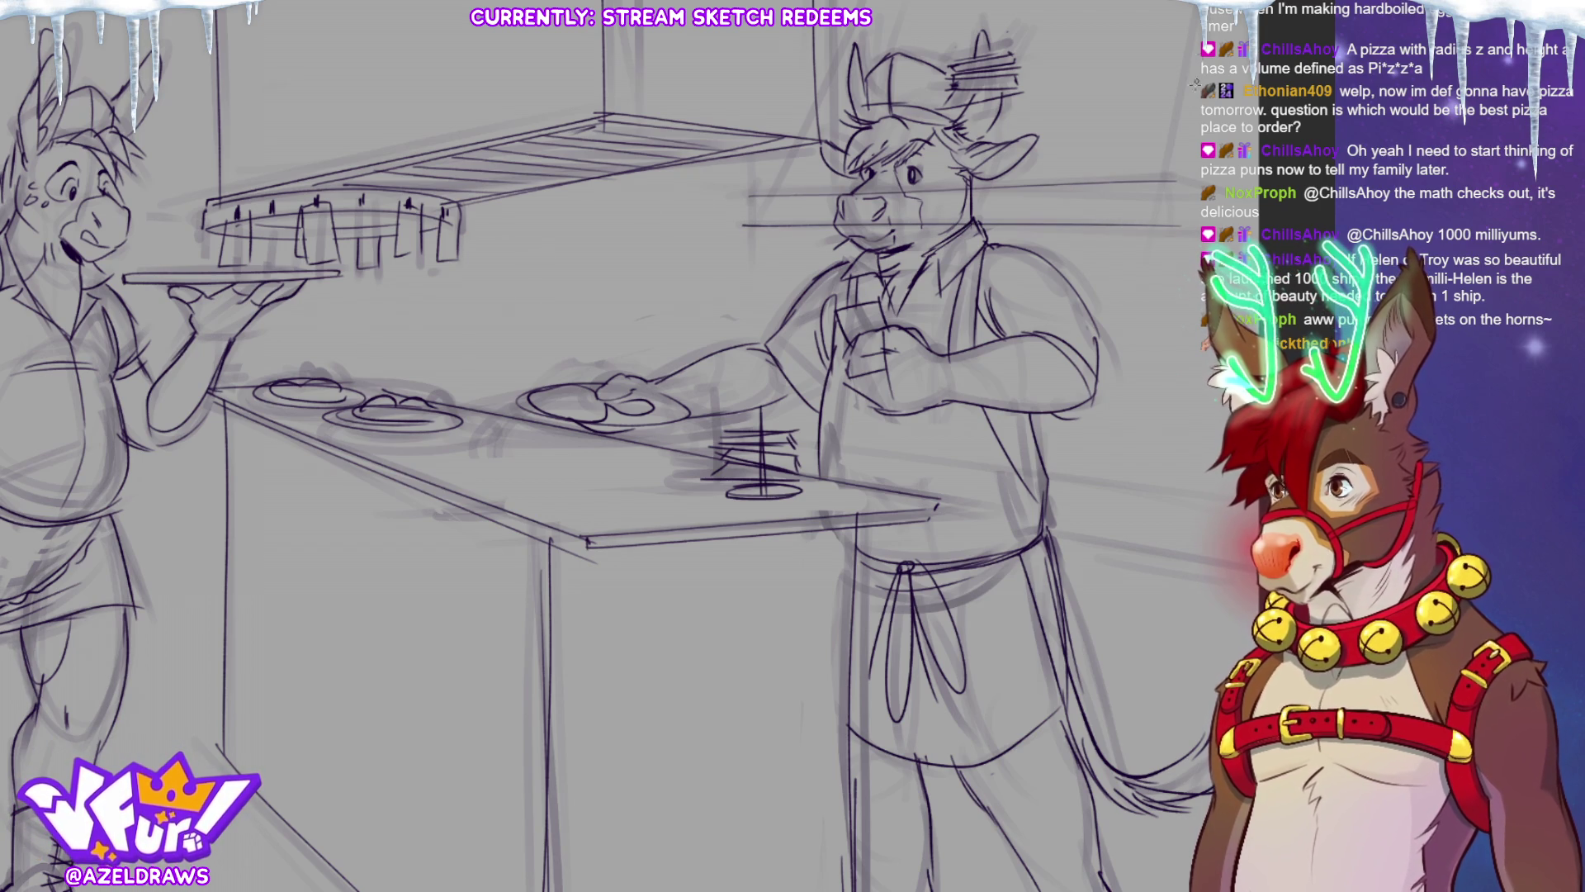
pyautogui.moveTo(1199, 13); pyautogui.dragTo(1166, 177)
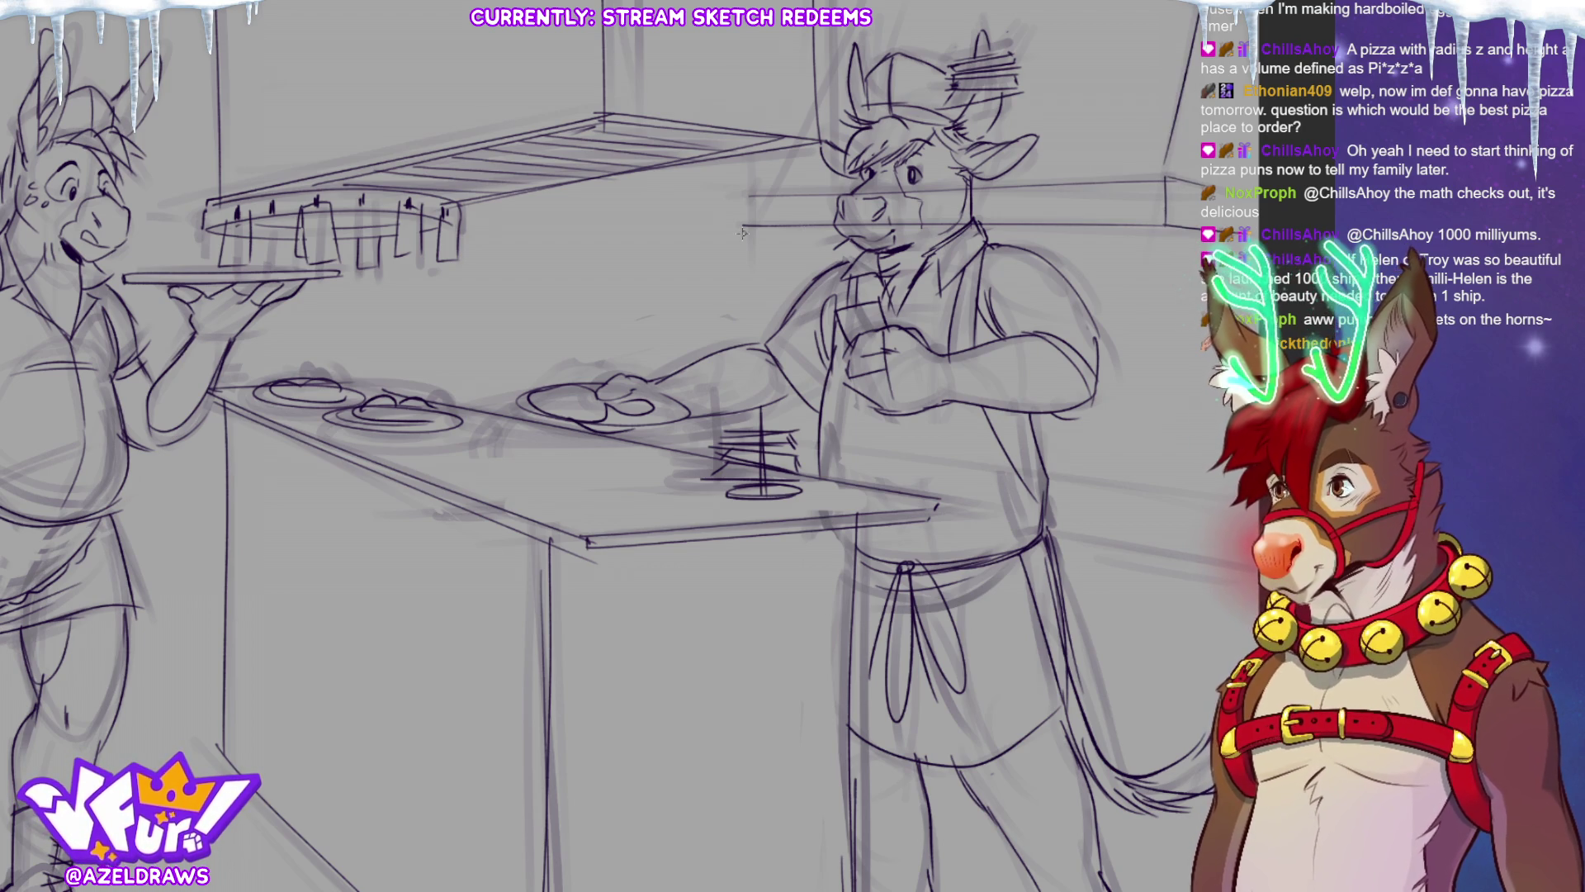
pyautogui.moveTo(747, 197); pyautogui.dragTo(748, 224)
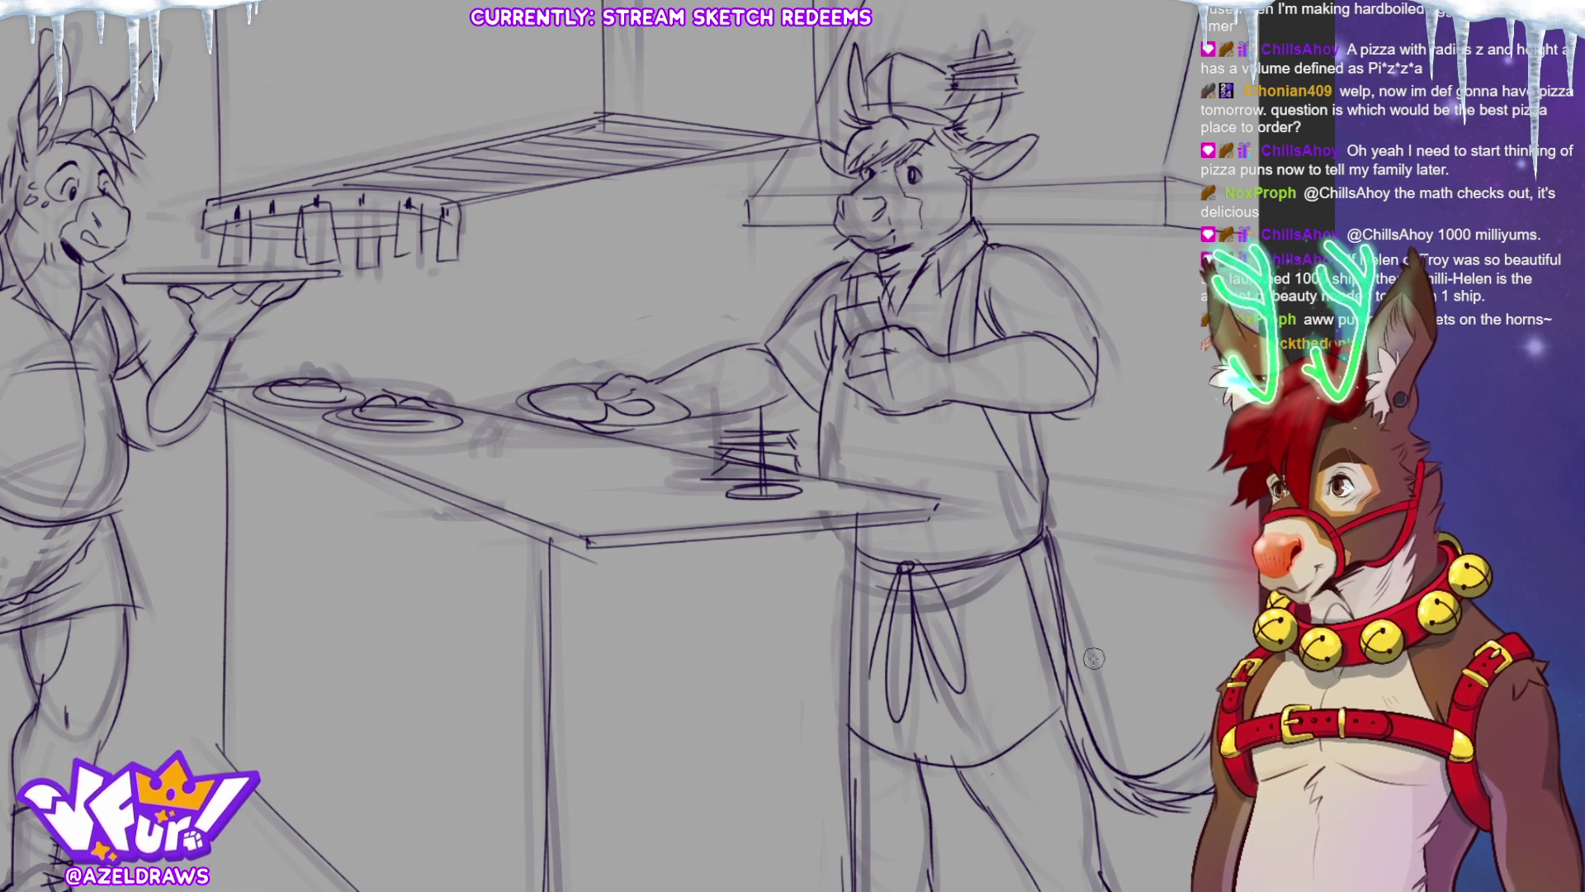
pyautogui.moveTo(578, 445); pyautogui.dragTo(422, 400)
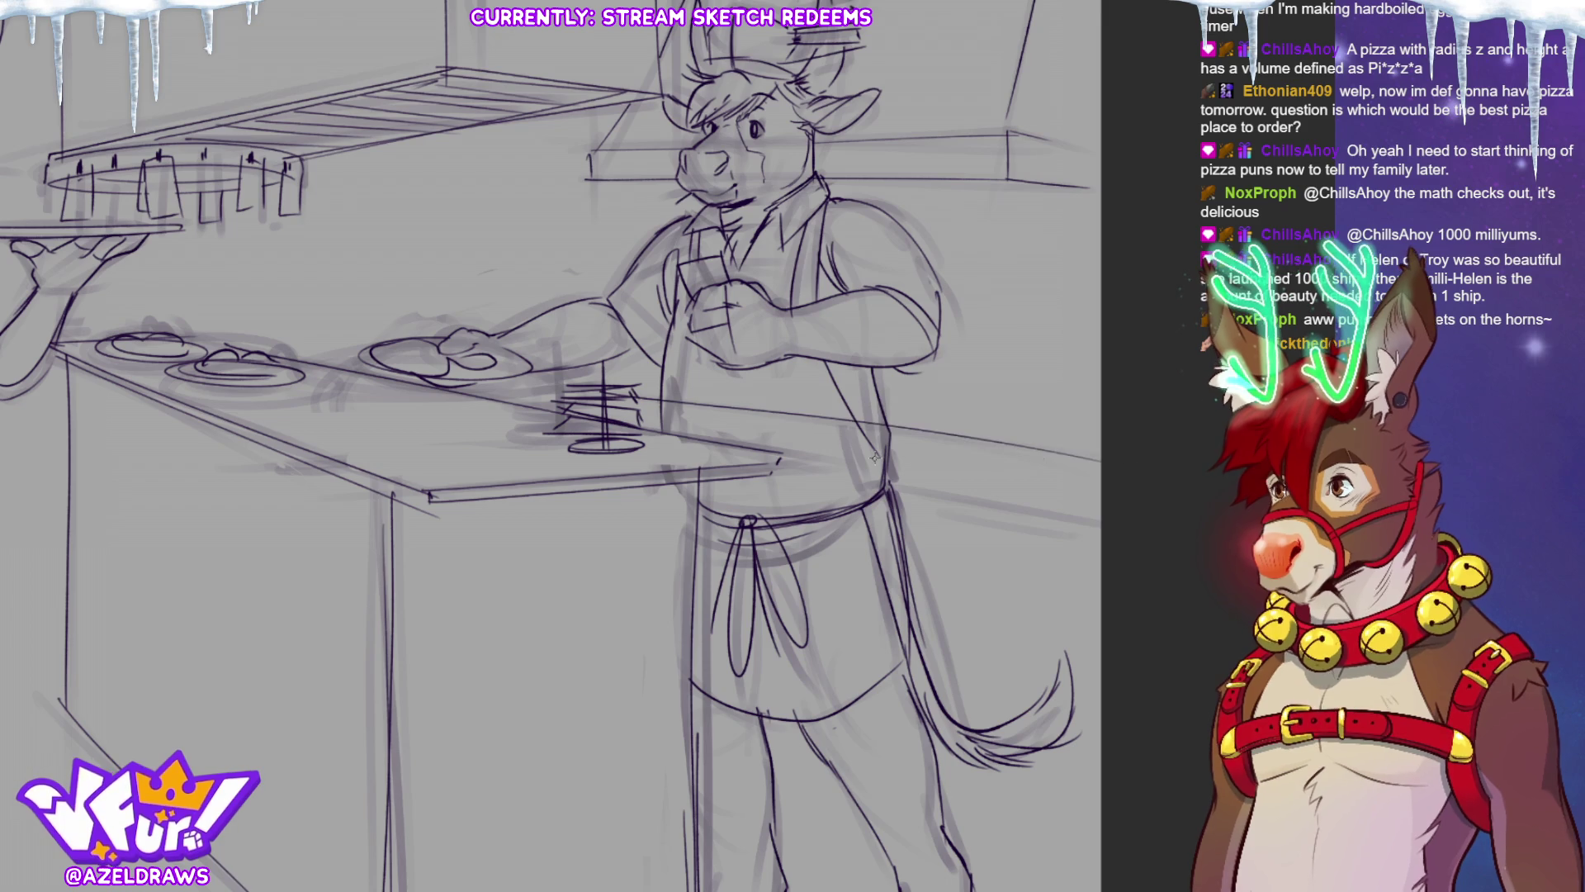
# Draw perspective lines across the counter and back wall, fit the whole canvas, and hide the rough sketch.
pyautogui.moveTo(652, 402); pyautogui.dragTo(1077, 441)
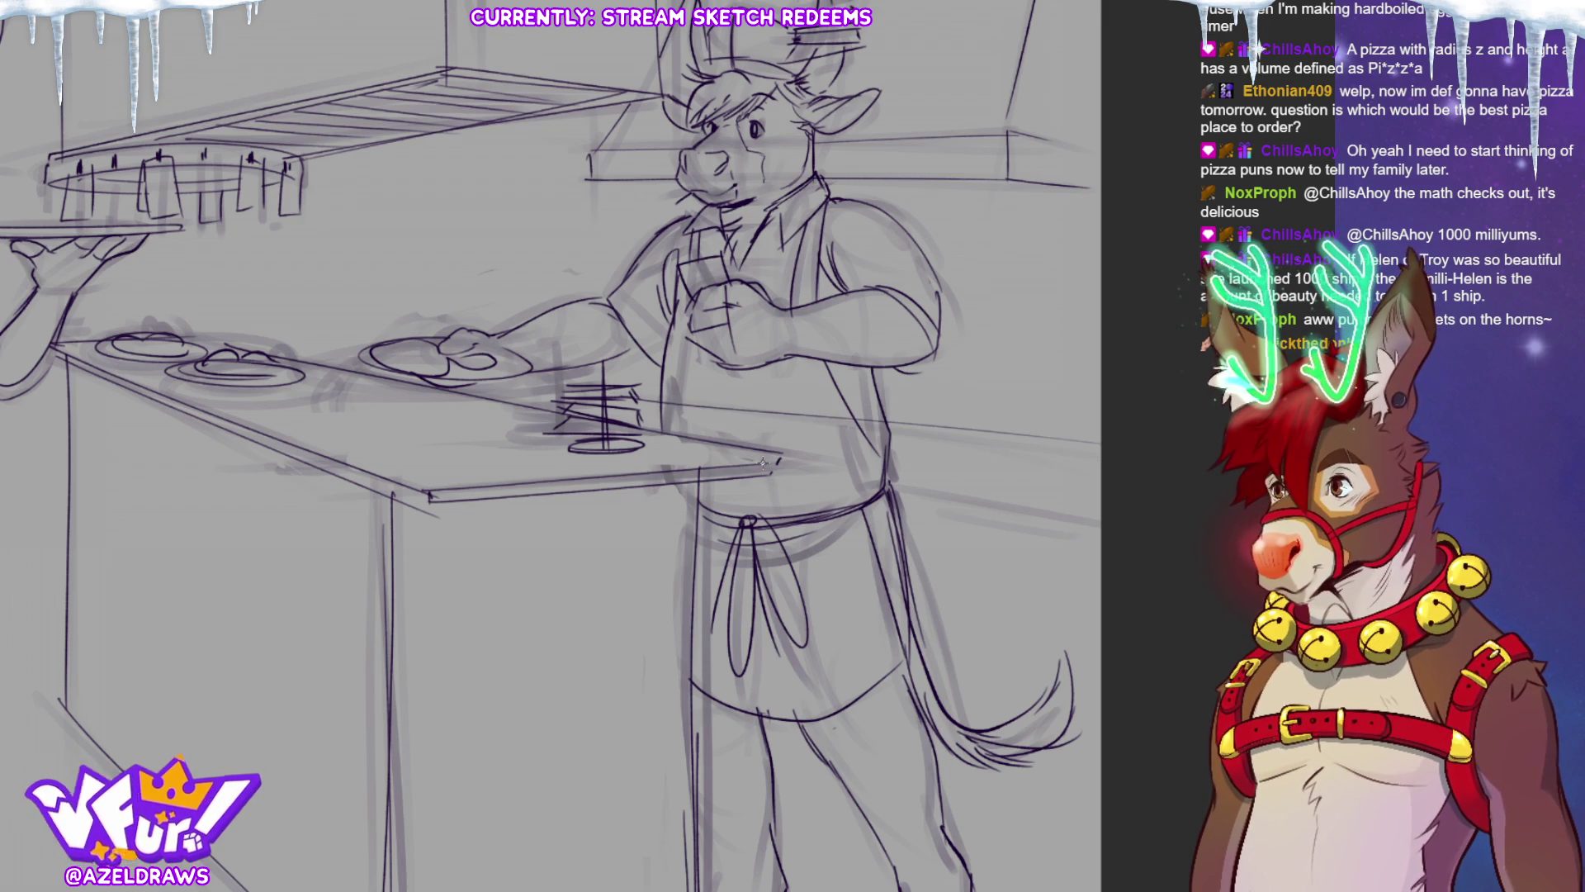
pyautogui.moveTo(753, 458); pyautogui.dragTo(1130, 516)
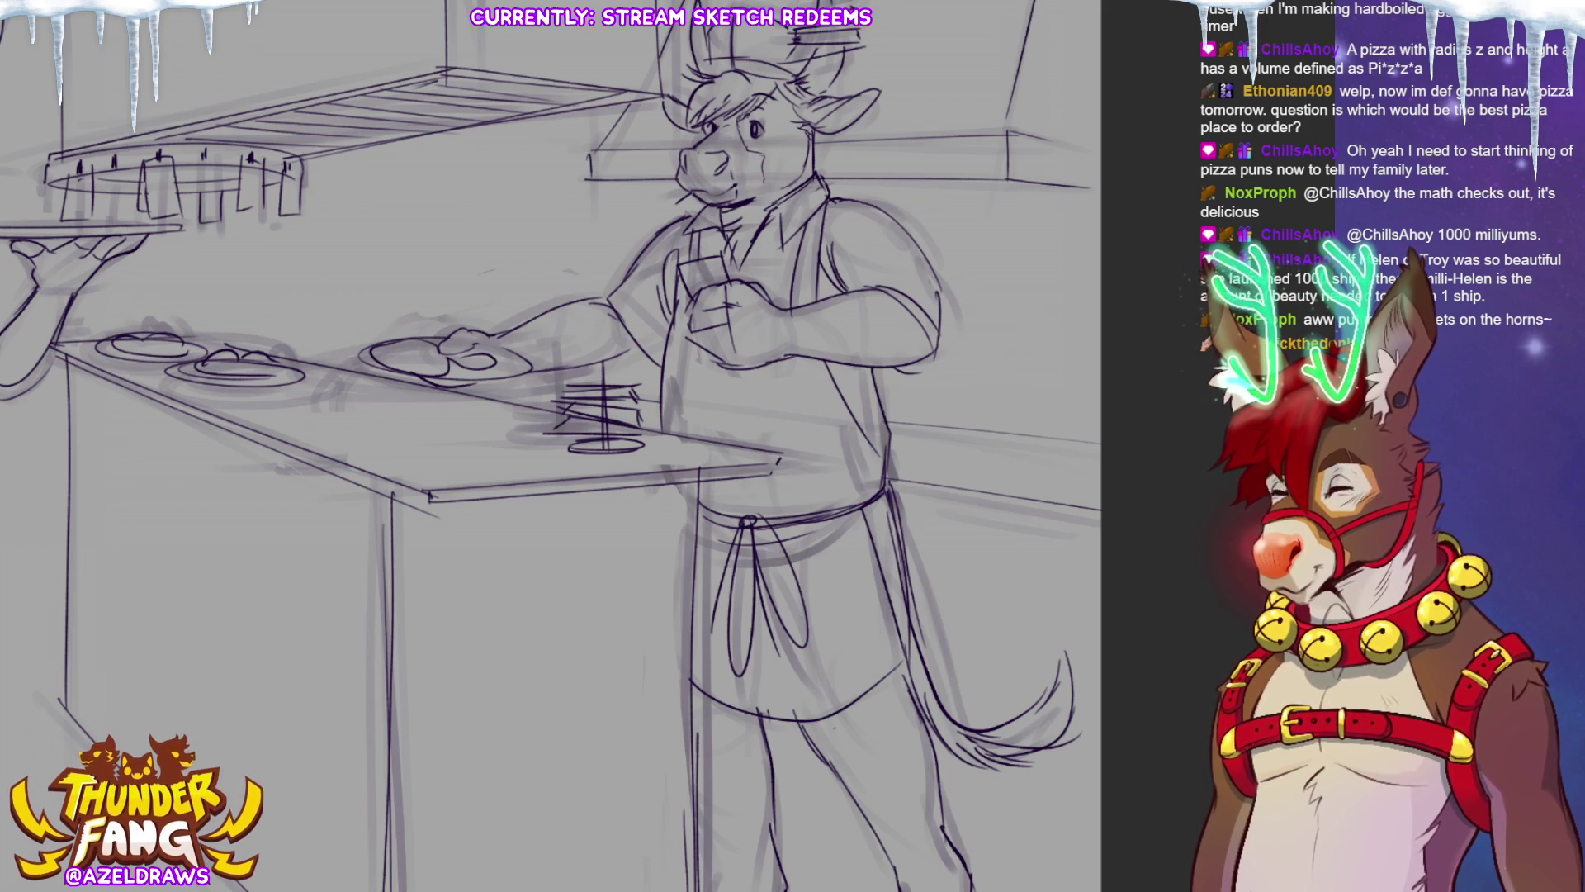
pyautogui.hotkey('ctrl', '0')
pyautogui.hotkey('ctrl', ',')
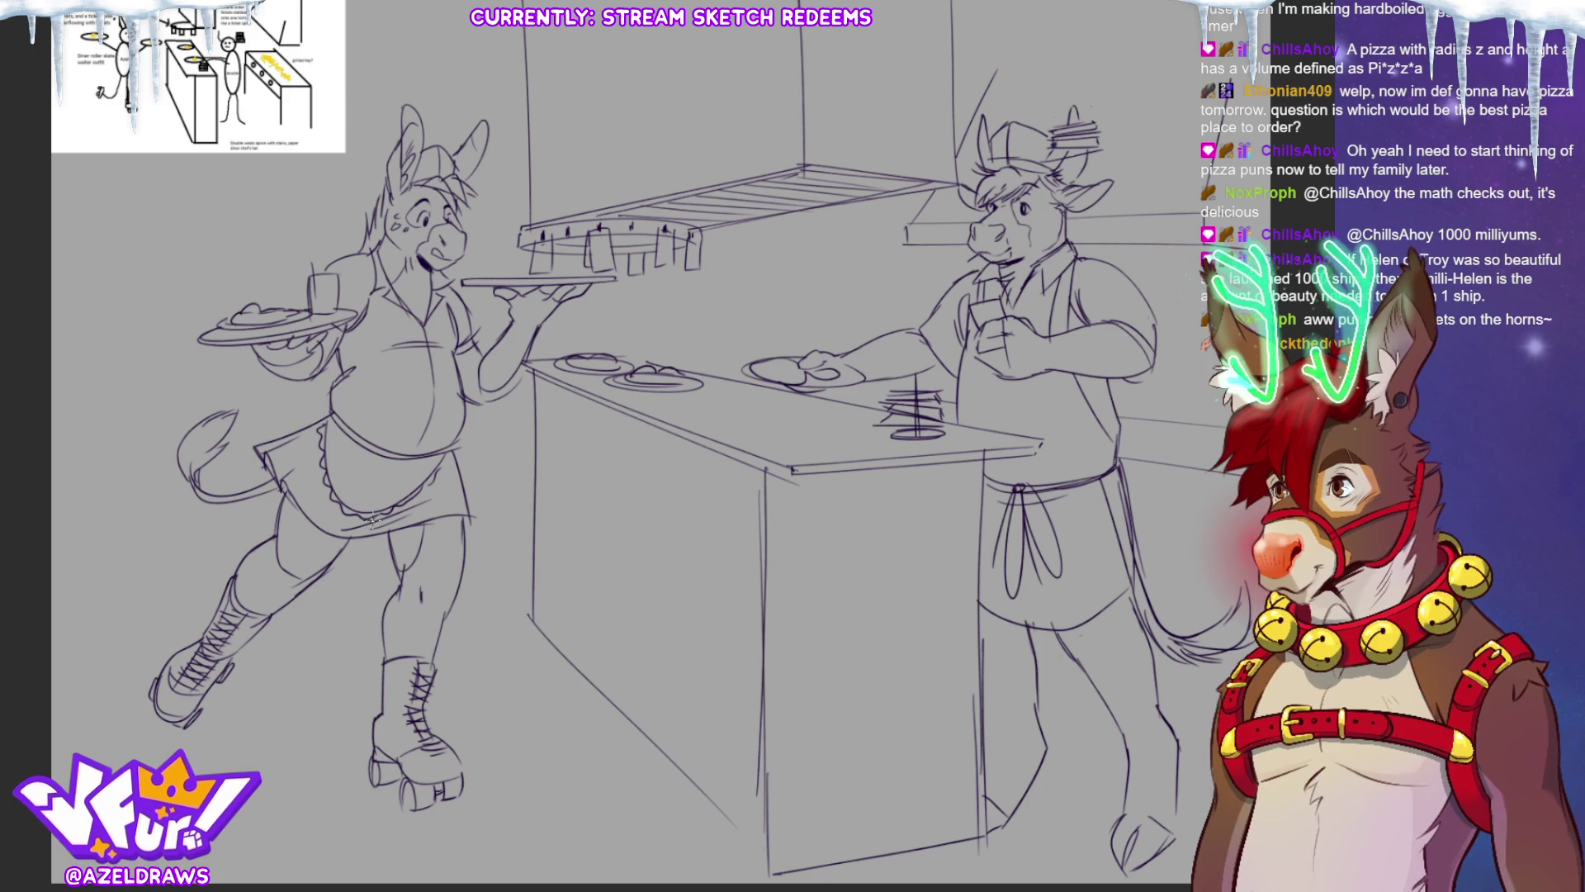
# Lasso-fill the donkey waitress and her tray of plates with light lavender.
pyautogui.moveTo(594, 326)
pyautogui.mouseDown()
pyautogui.moveTo(615, 276)
pyautogui.moveTo(495, 219)
pyautogui.moveTo(494, 83)
pyautogui.mouseUp()
pyautogui.moveTo(533, 363); pyautogui.dragTo(537, 361)
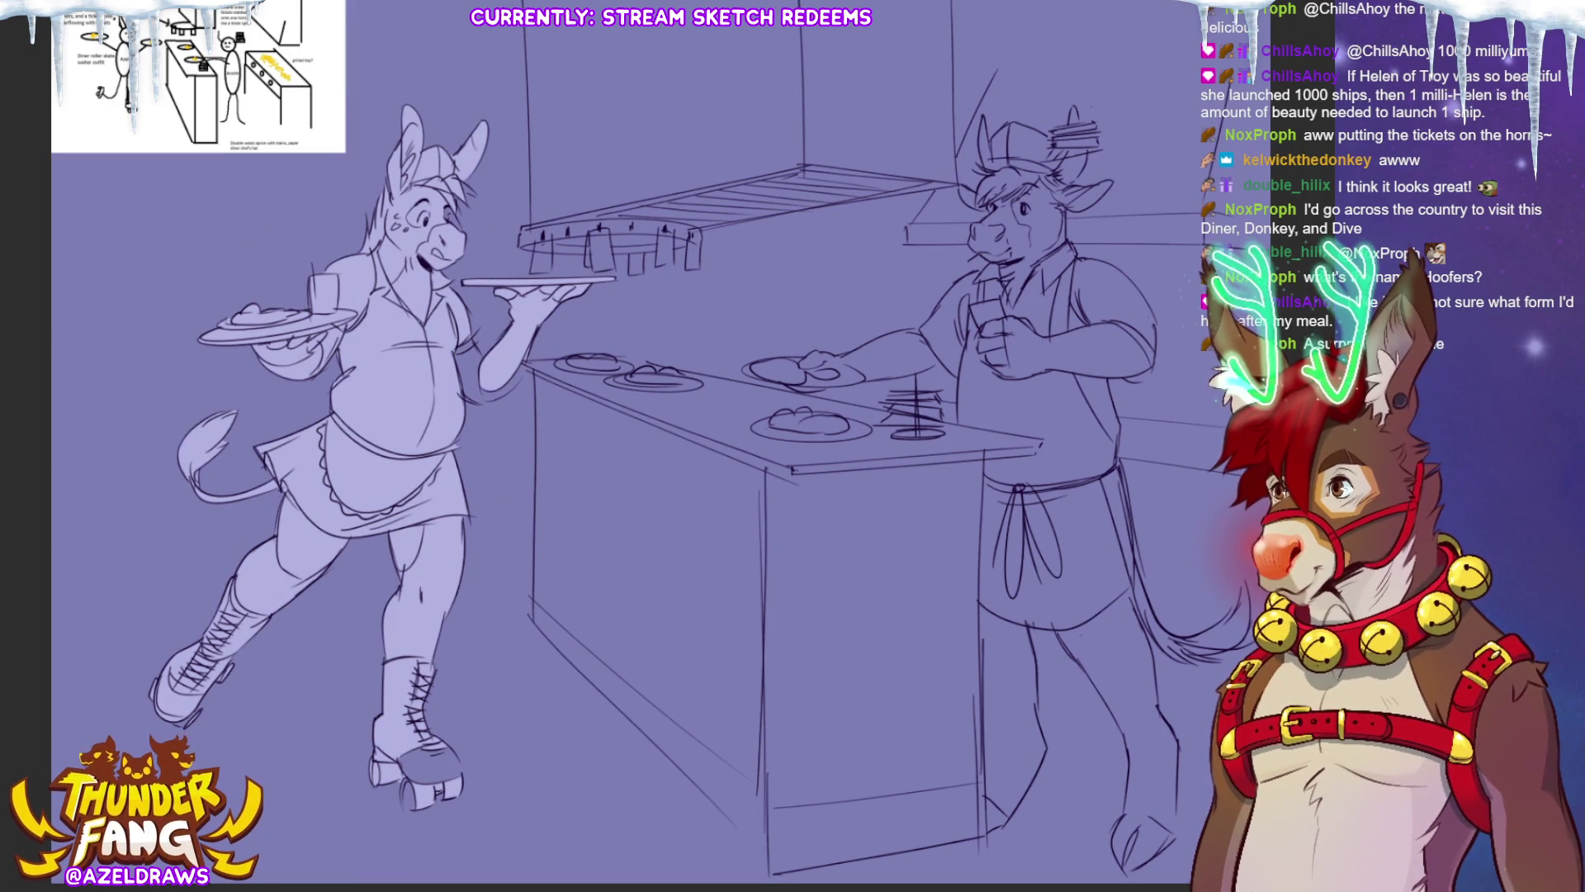
pyautogui.moveTo(477, 40)
pyautogui.mouseDown()
pyautogui.moveTo(483, 339)
pyautogui.moveTo(623, 362)
pyautogui.moveTo(825, 326)
pyautogui.moveTo(941, 273)
pyautogui.moveTo(938, 25)
pyautogui.mouseUp()
pyautogui.moveTo(592, 417)
pyautogui.mouseDown()
pyautogui.moveTo(510, 420)
pyautogui.moveTo(475, 768)
pyautogui.moveTo(710, 884)
pyautogui.moveTo(937, 768)
pyautogui.moveTo(989, 464)
pyautogui.moveTo(982, 297)
pyautogui.moveTo(797, 239)
pyautogui.moveTo(551, 248)
pyautogui.mouseUp()
# Lasso-fill the bull cook's head, body, apron, legs and tail with lighter lavender.
pyautogui.moveTo(1042, 165)
pyautogui.mouseDown()
pyautogui.moveTo(987, 52)
pyautogui.moveTo(862, 265)
pyautogui.moveTo(727, 307)
pyautogui.moveTo(873, 379)
pyautogui.moveTo(1032, 169)
pyautogui.mouseUp()
pyautogui.moveTo(888, 285)
pyautogui.mouseDown()
pyautogui.moveTo(864, 417)
pyautogui.moveTo(1096, 348)
pyautogui.moveTo(1065, 248)
pyautogui.mouseUp()
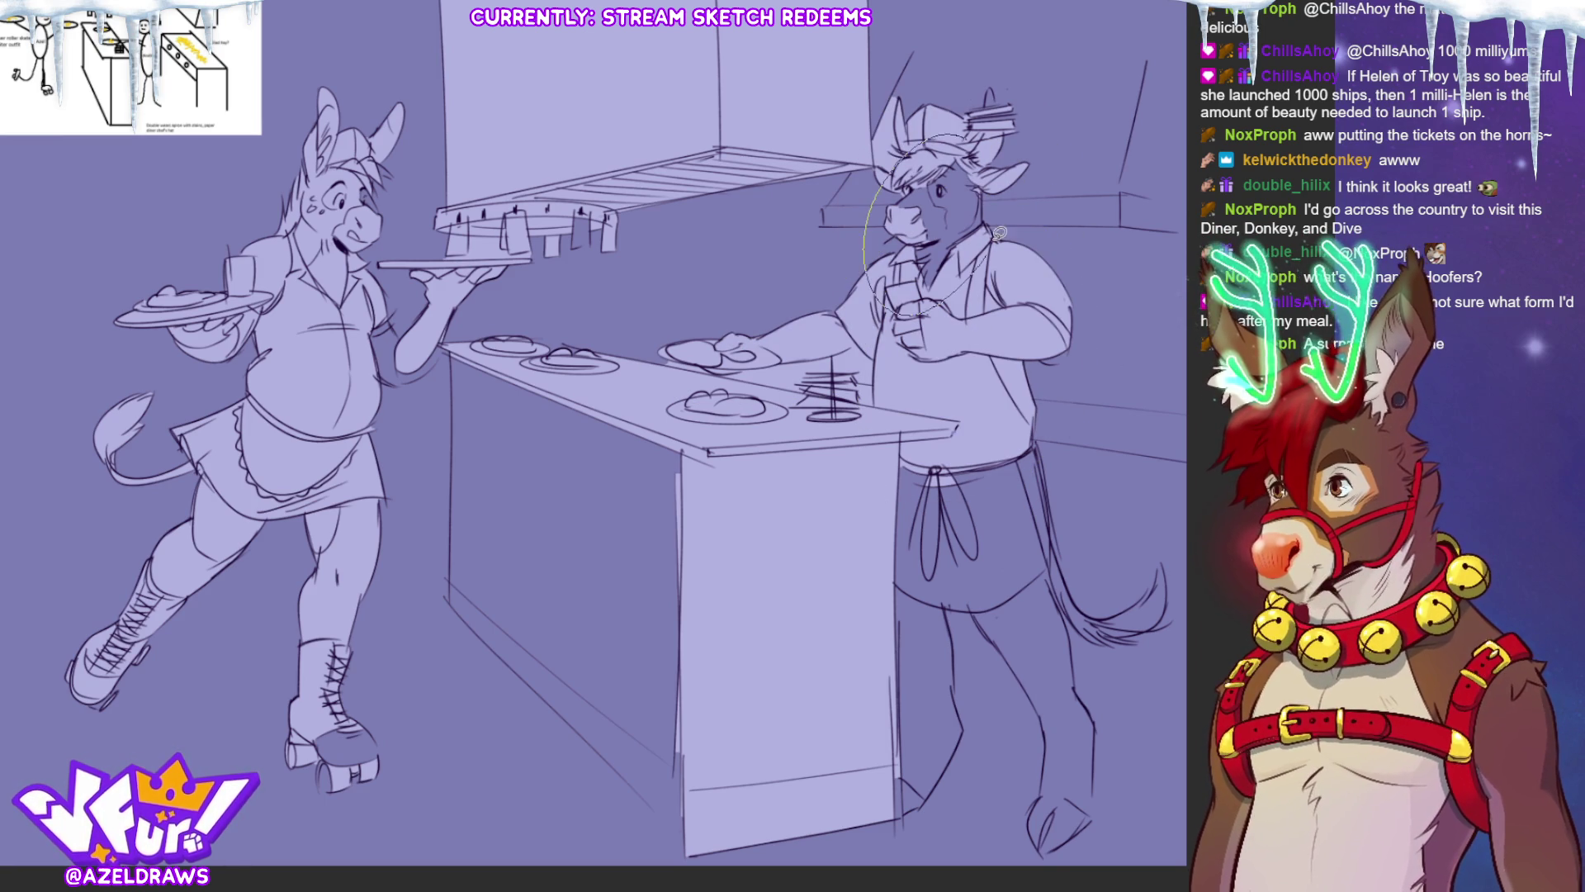
pyautogui.moveTo(900, 450)
pyautogui.mouseDown()
pyautogui.moveTo(1040, 608)
pyautogui.moveTo(982, 404)
pyautogui.mouseUp()
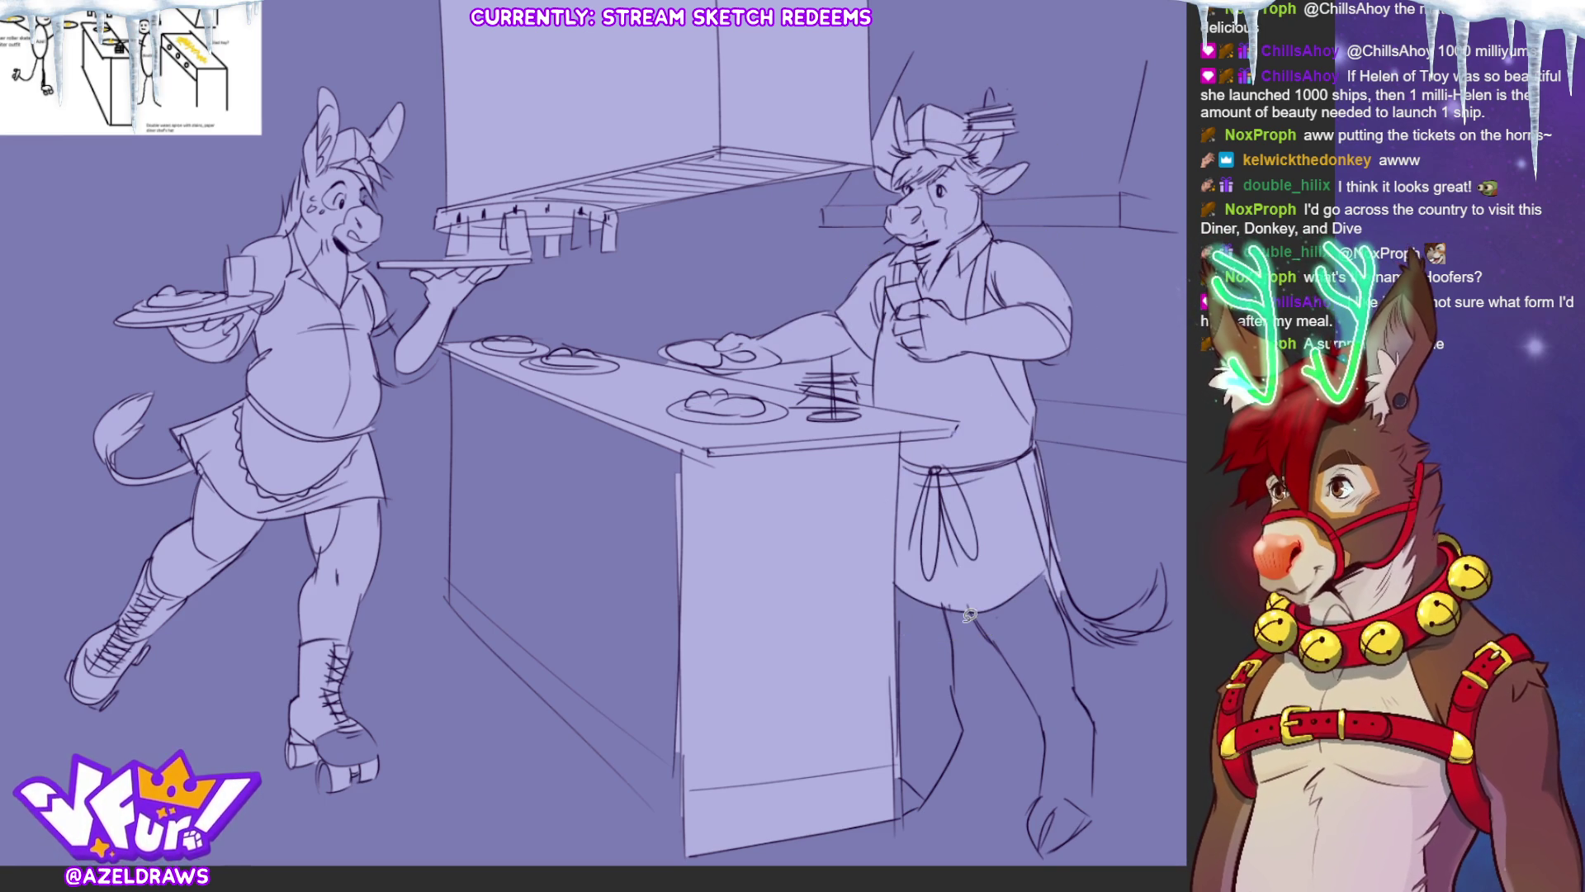
pyautogui.moveTo(875, 638); pyautogui.dragTo(969, 771)
pyautogui.moveTo(951, 642)
pyautogui.mouseDown()
pyautogui.moveTo(1061, 541)
pyautogui.moveTo(1047, 495)
pyautogui.mouseUp()
pyautogui.moveTo(941, 611)
pyautogui.mouseDown()
pyautogui.moveTo(1115, 744)
pyautogui.moveTo(1065, 543)
pyautogui.mouseUp()
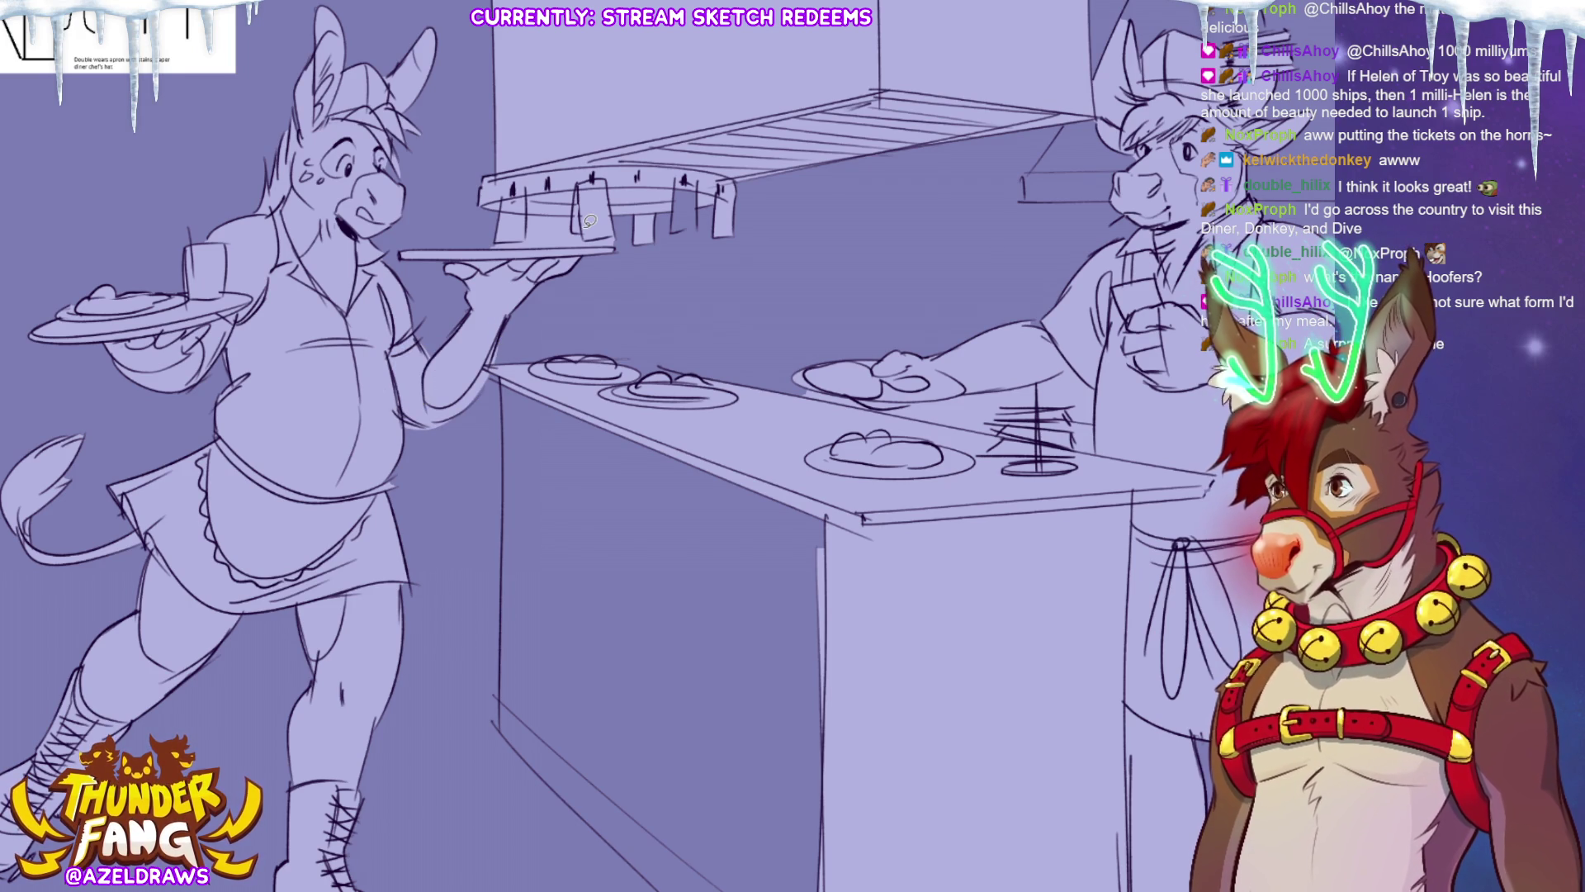
# Pencil short strokes along the donkey's raised arm, near her elbow and by her waist.
pyautogui.moveTo(394, 406)
pyautogui.mouseDown()
pyautogui.moveTo(458, 404)
pyautogui.moveTo(496, 369)
pyautogui.mouseUp()
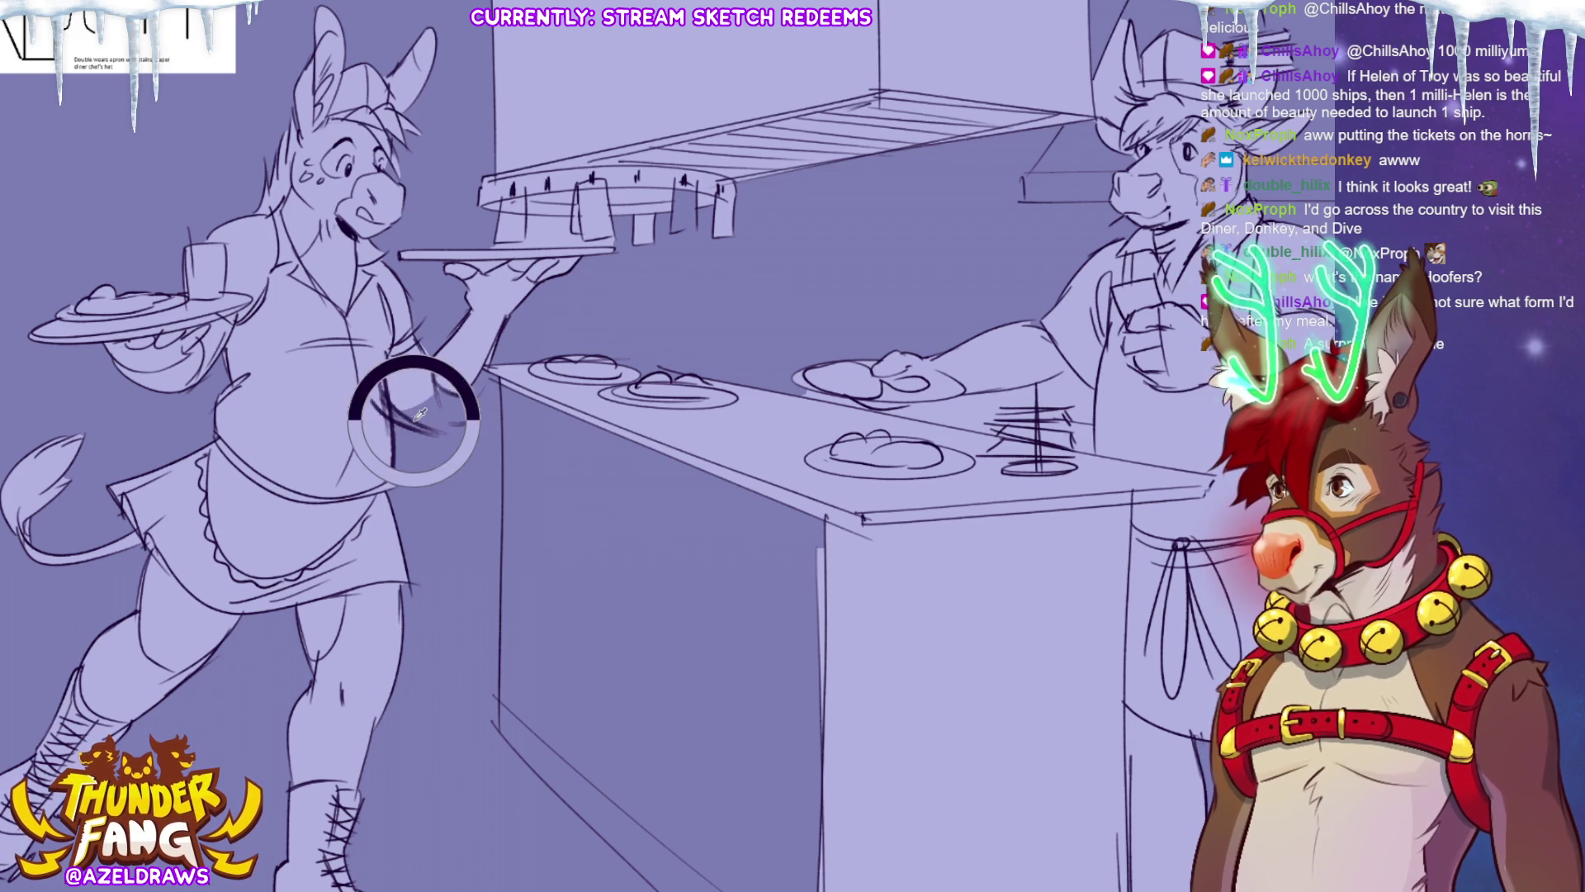
pyautogui.moveTo(451, 415)
pyautogui.mouseDown()
pyautogui.moveTo(485, 392)
pyautogui.moveTo(413, 420)
pyautogui.mouseUp()
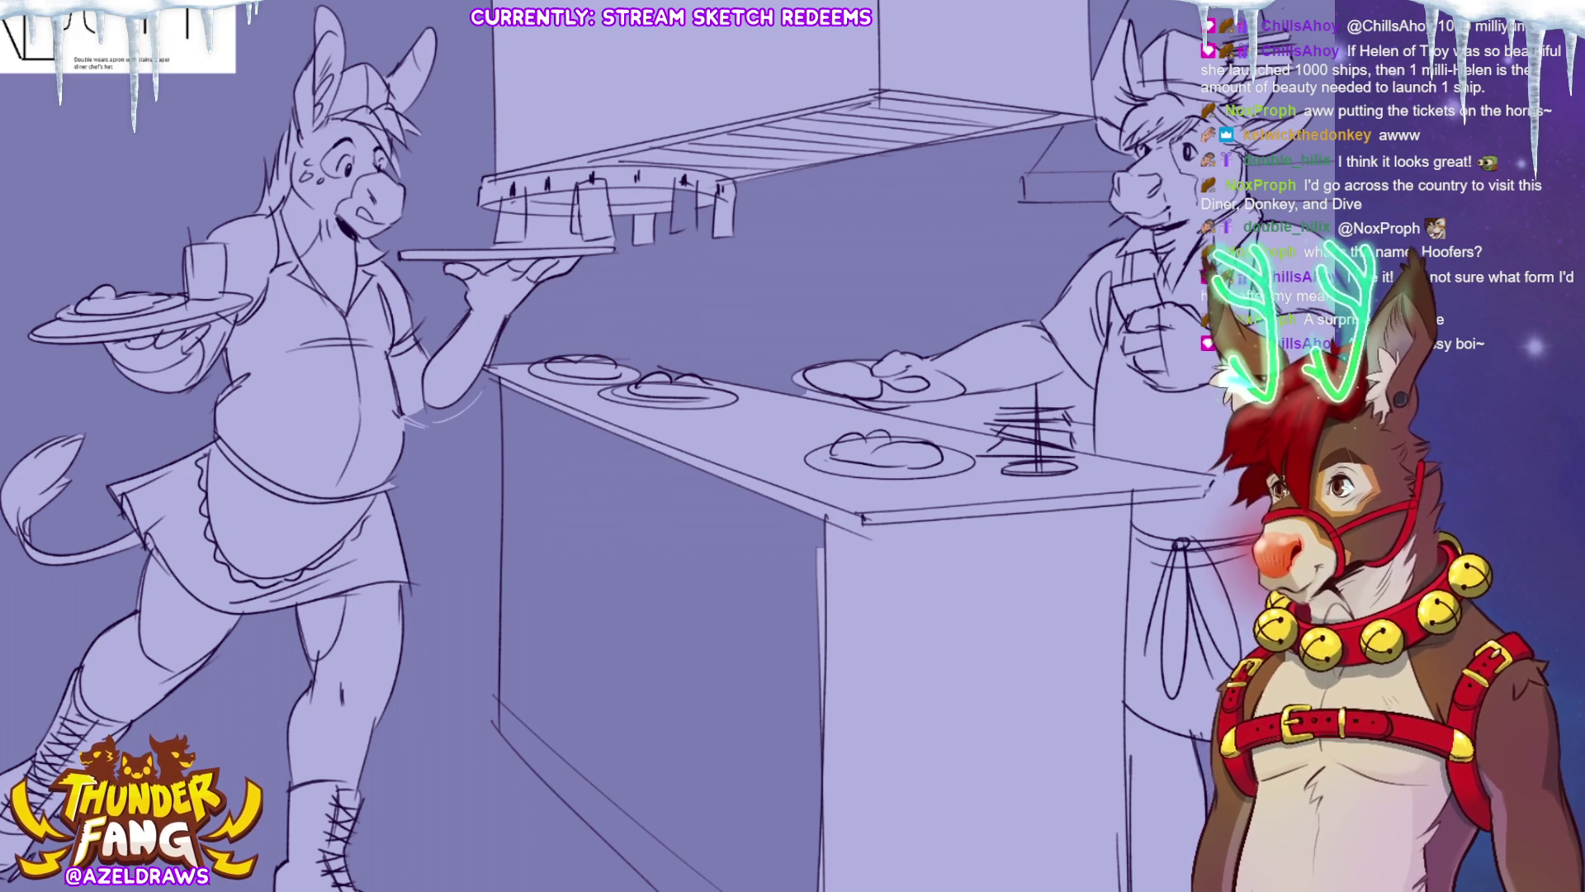
pyautogui.moveTo(396, 408); pyautogui.dragTo(444, 395)
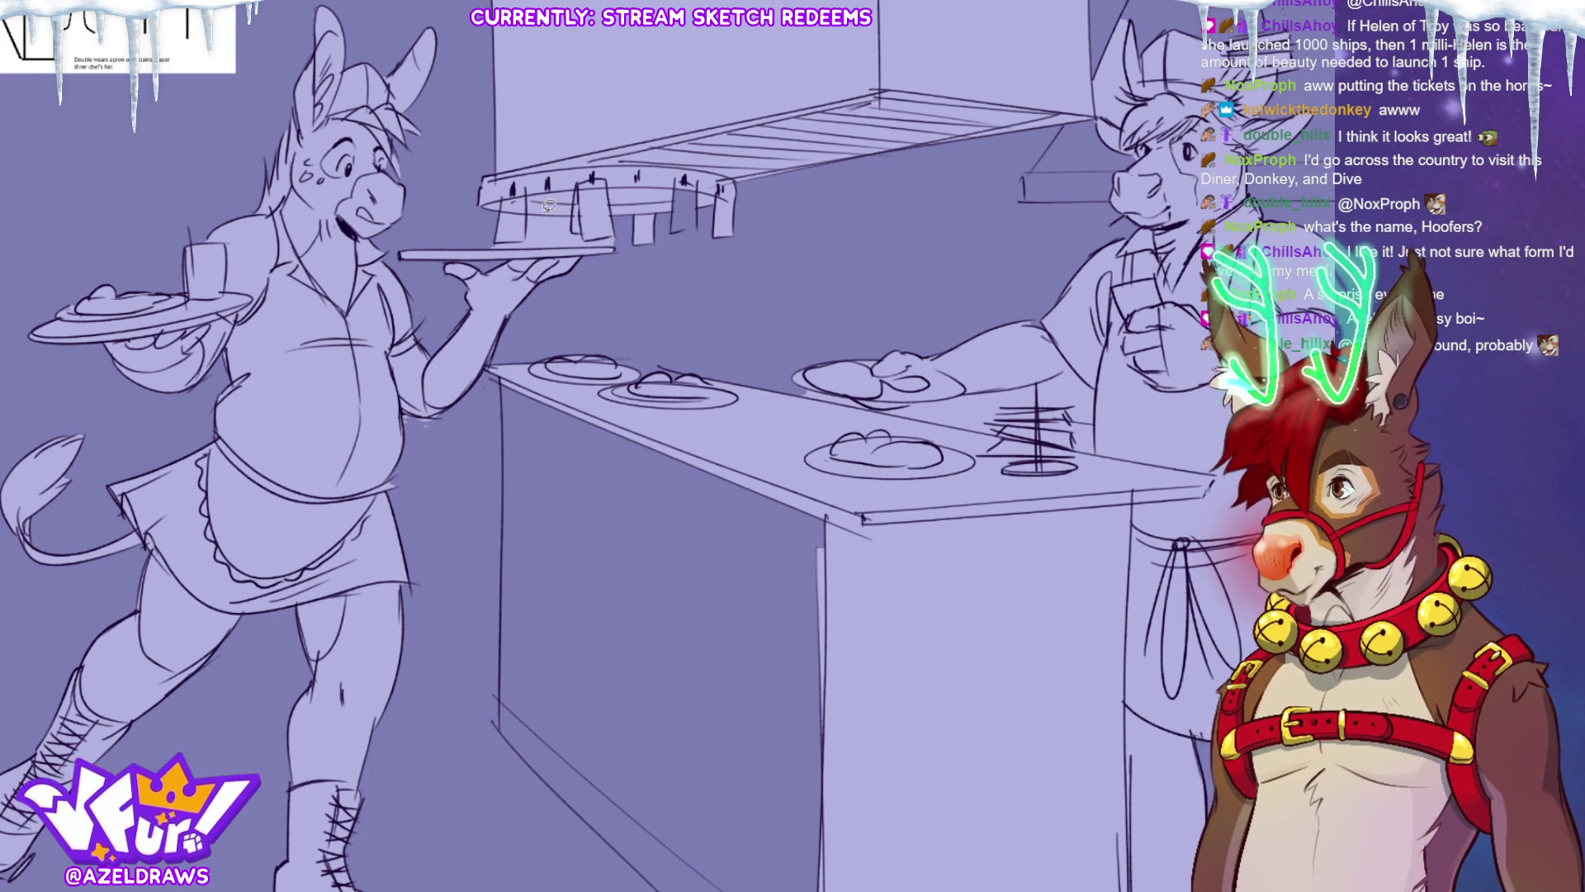
# Sketch lines by the waitress's tray and along the ticket rail, undoing one misplaced stroke.
pyautogui.moveTo(497, 236)
pyautogui.mouseDown()
pyautogui.moveTo(566, 217)
pyautogui.moveTo(607, 240)
pyautogui.mouseUp()
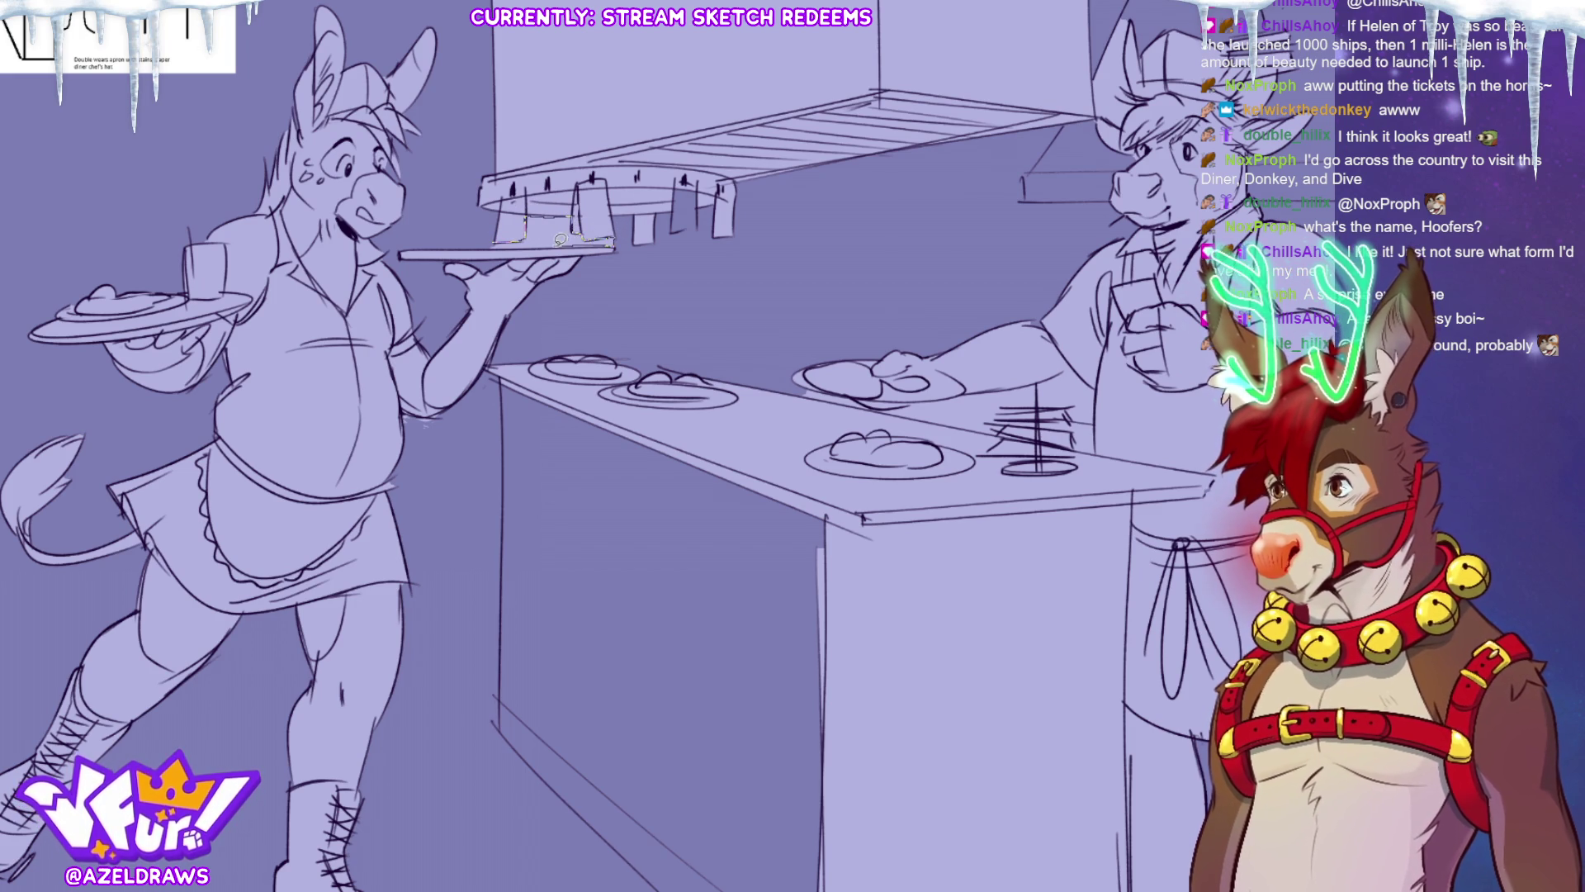
pyautogui.moveTo(499, 241); pyautogui.dragTo(500, 242)
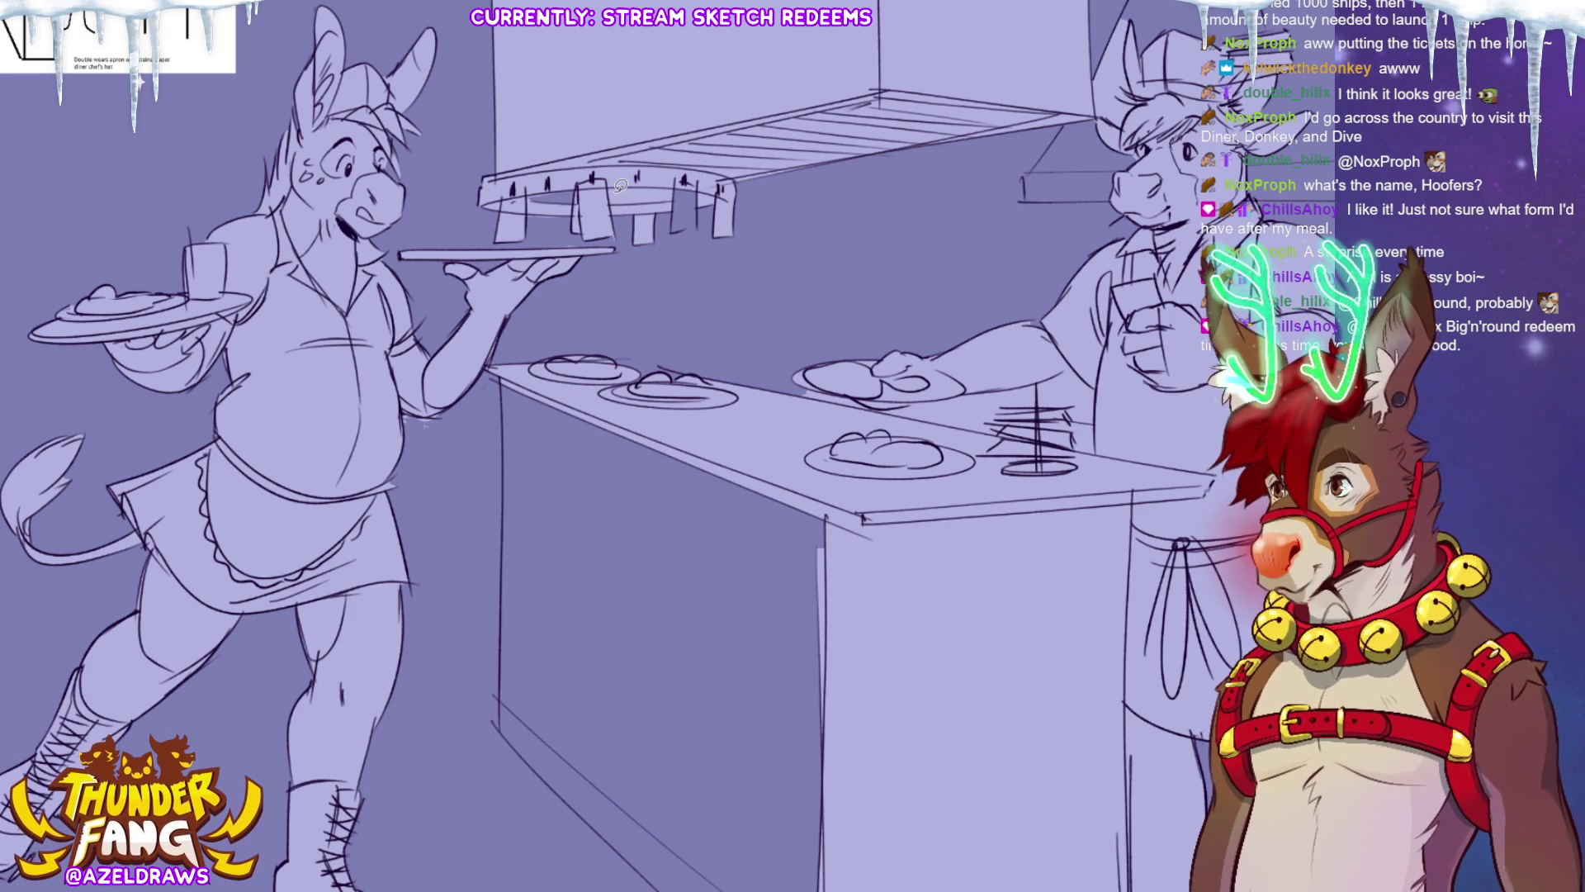
pyautogui.moveTo(608, 198)
pyautogui.mouseDown()
pyautogui.moveTo(675, 192)
pyautogui.moveTo(675, 225)
pyautogui.moveTo(692, 228)
pyautogui.mouseUp()
pyautogui.hotkey('ctrl', 'z')
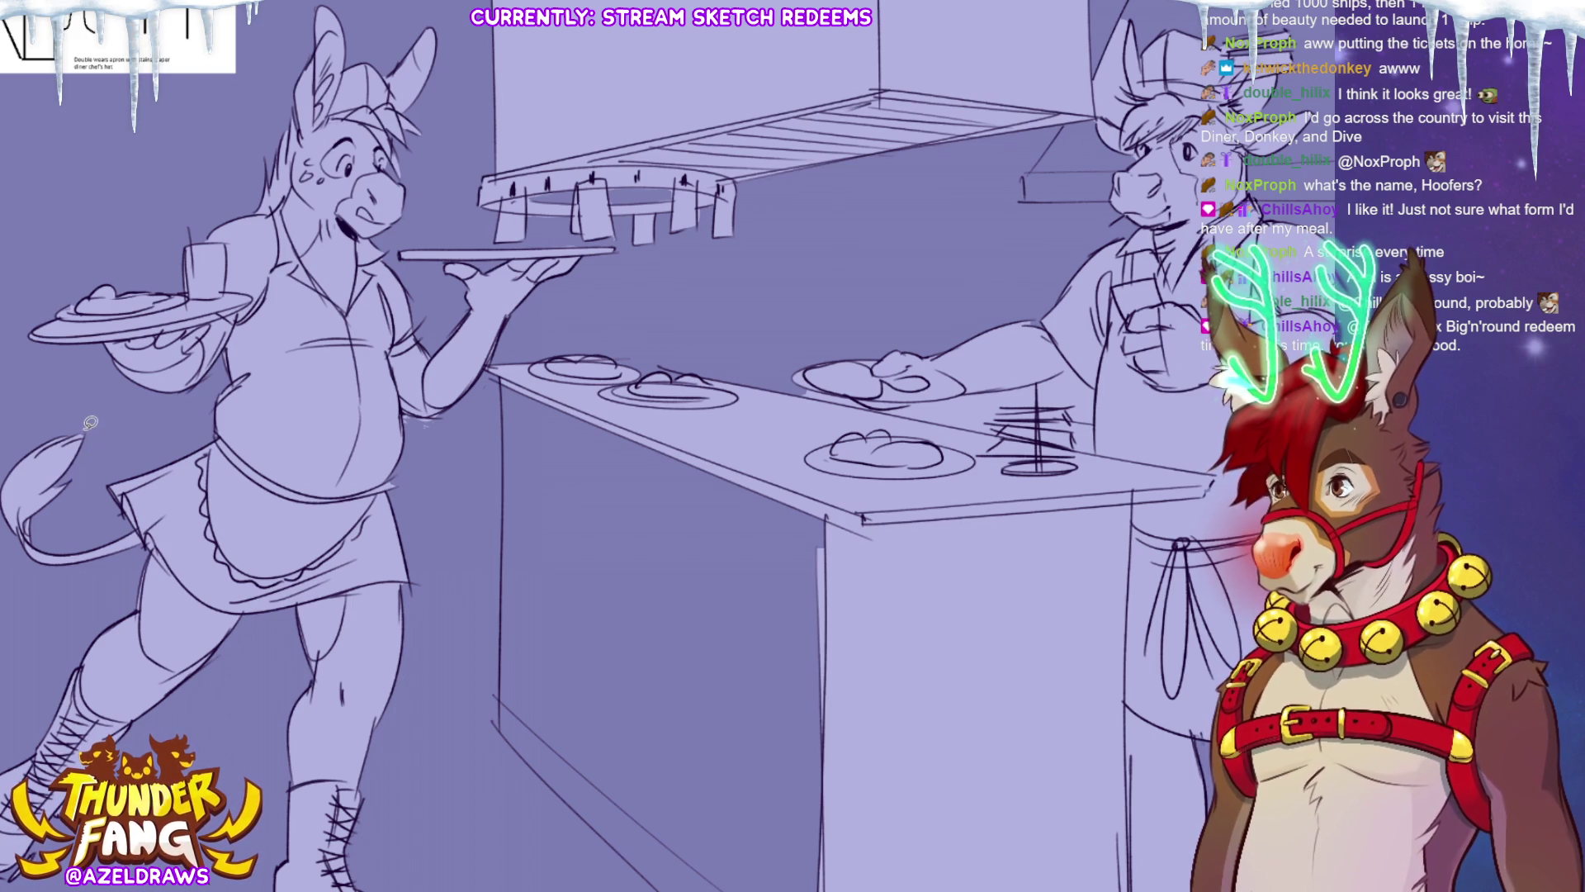
pyautogui.moveTo(578, 496); pyautogui.dragTo(697, 372)
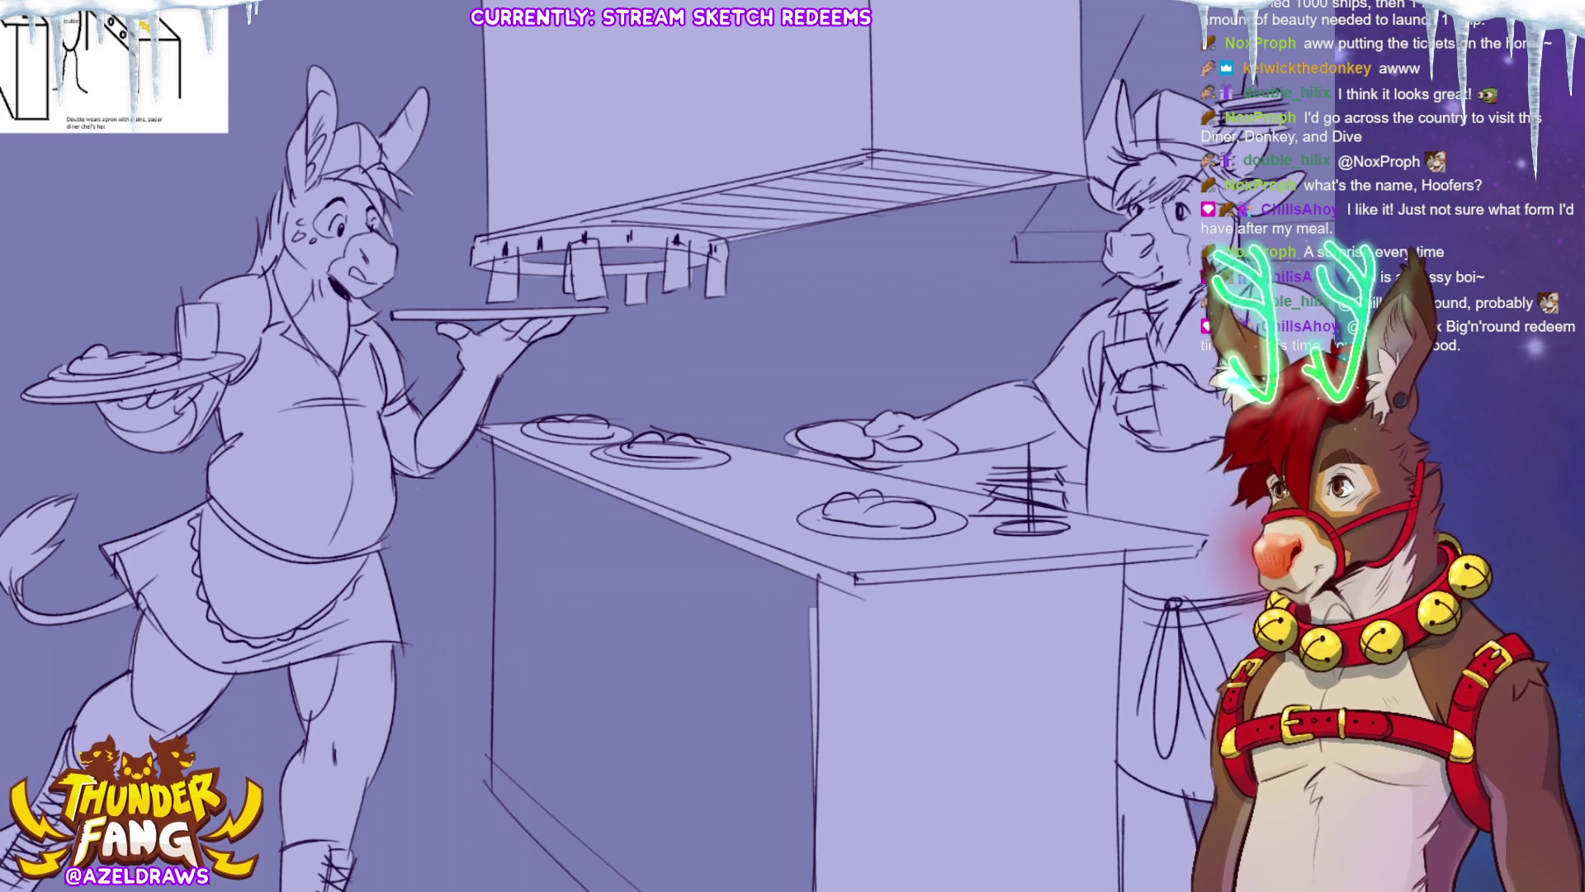
# Shade across the middle plate on the counter, redoing the first stroke.
pyautogui.moveTo(615, 415)
pyautogui.mouseDown()
pyautogui.moveTo(652, 425)
pyautogui.moveTo(555, 472)
pyautogui.mouseUp()
pyautogui.hotkey('ctrl', 'z')
pyautogui.moveTo(587, 417); pyautogui.dragTo(714, 439)
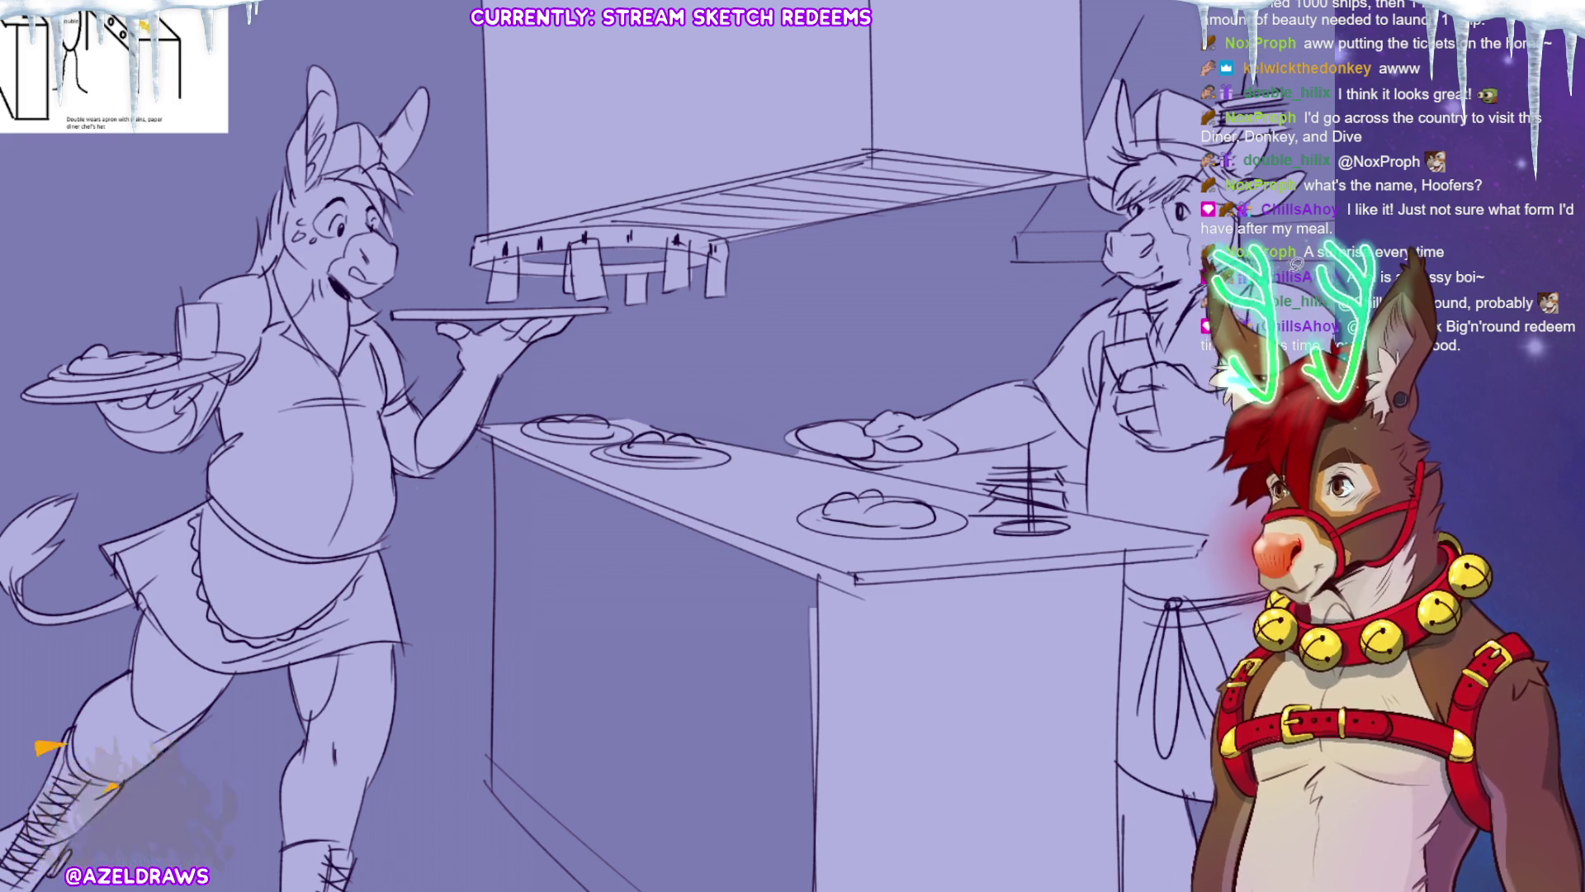
# Outline the counter's front face with a polyline selection and fill it lighter lavender.
pyautogui.scroll(-5, 363, 249)
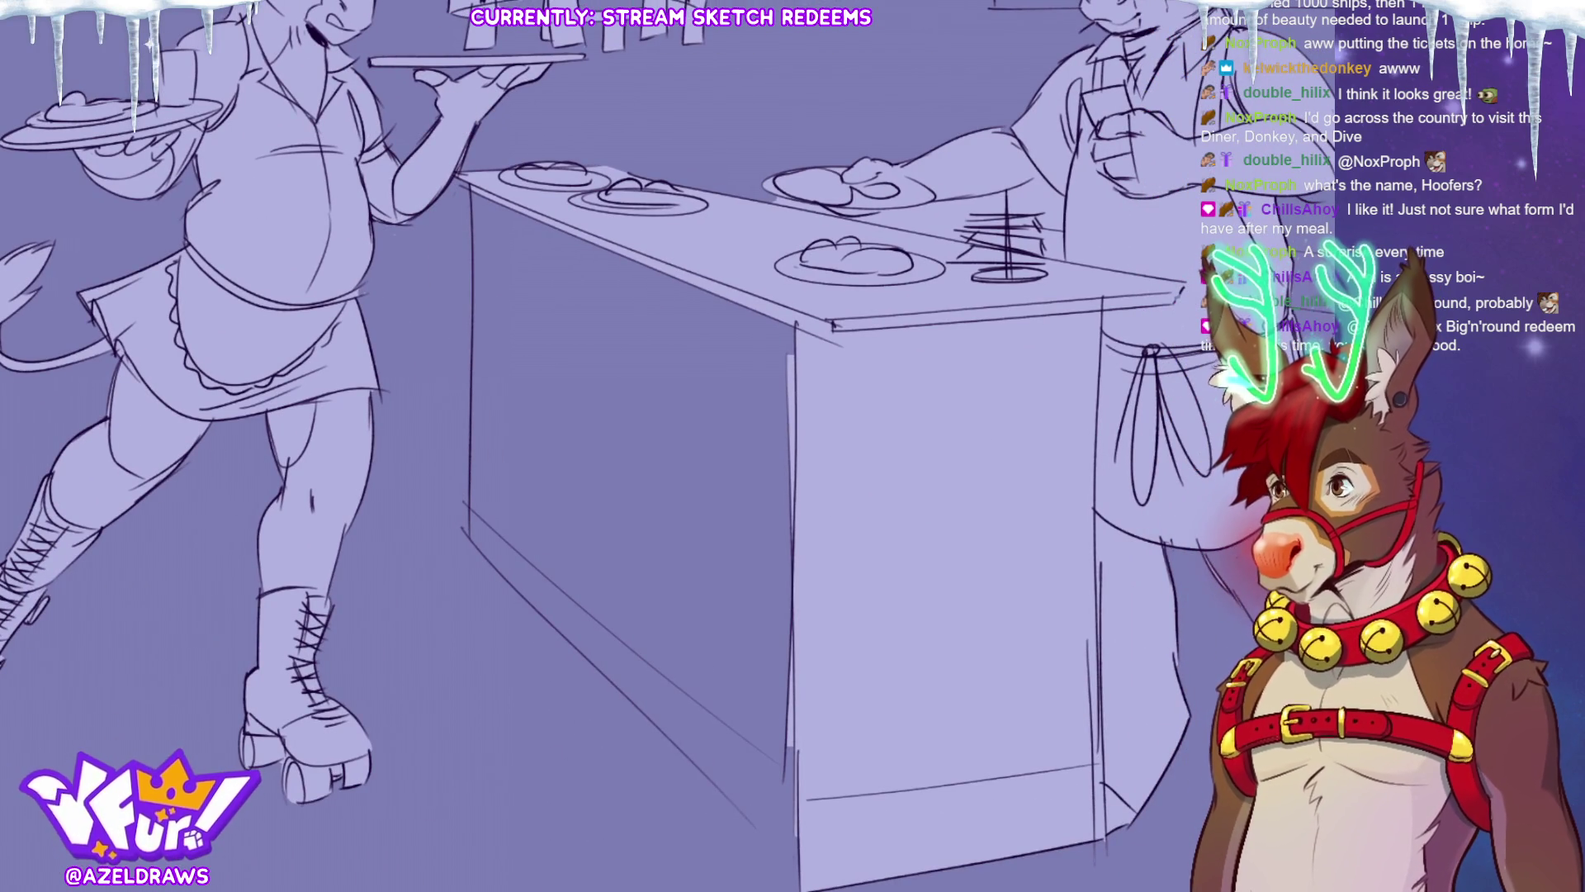
pyautogui.click(471, 182)
pyautogui.click(468, 541)
pyautogui.click(801, 888)
pyautogui.click(935, 794)
pyautogui.click(908, 291)
pyautogui.click(472, 182)
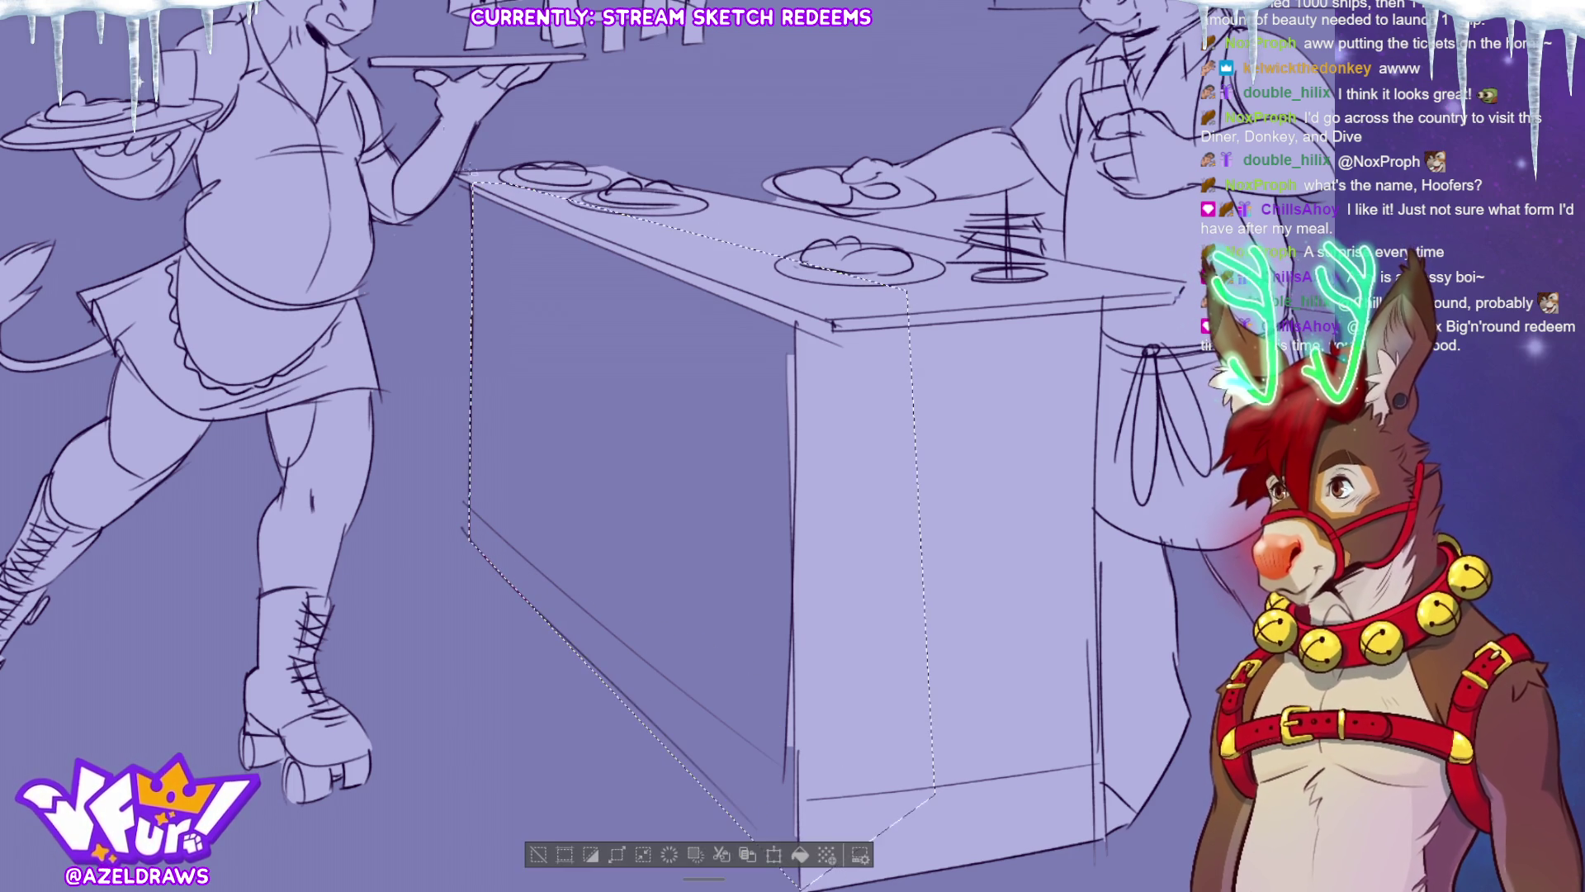
pyautogui.click(580, 512)
pyautogui.click(538, 854)
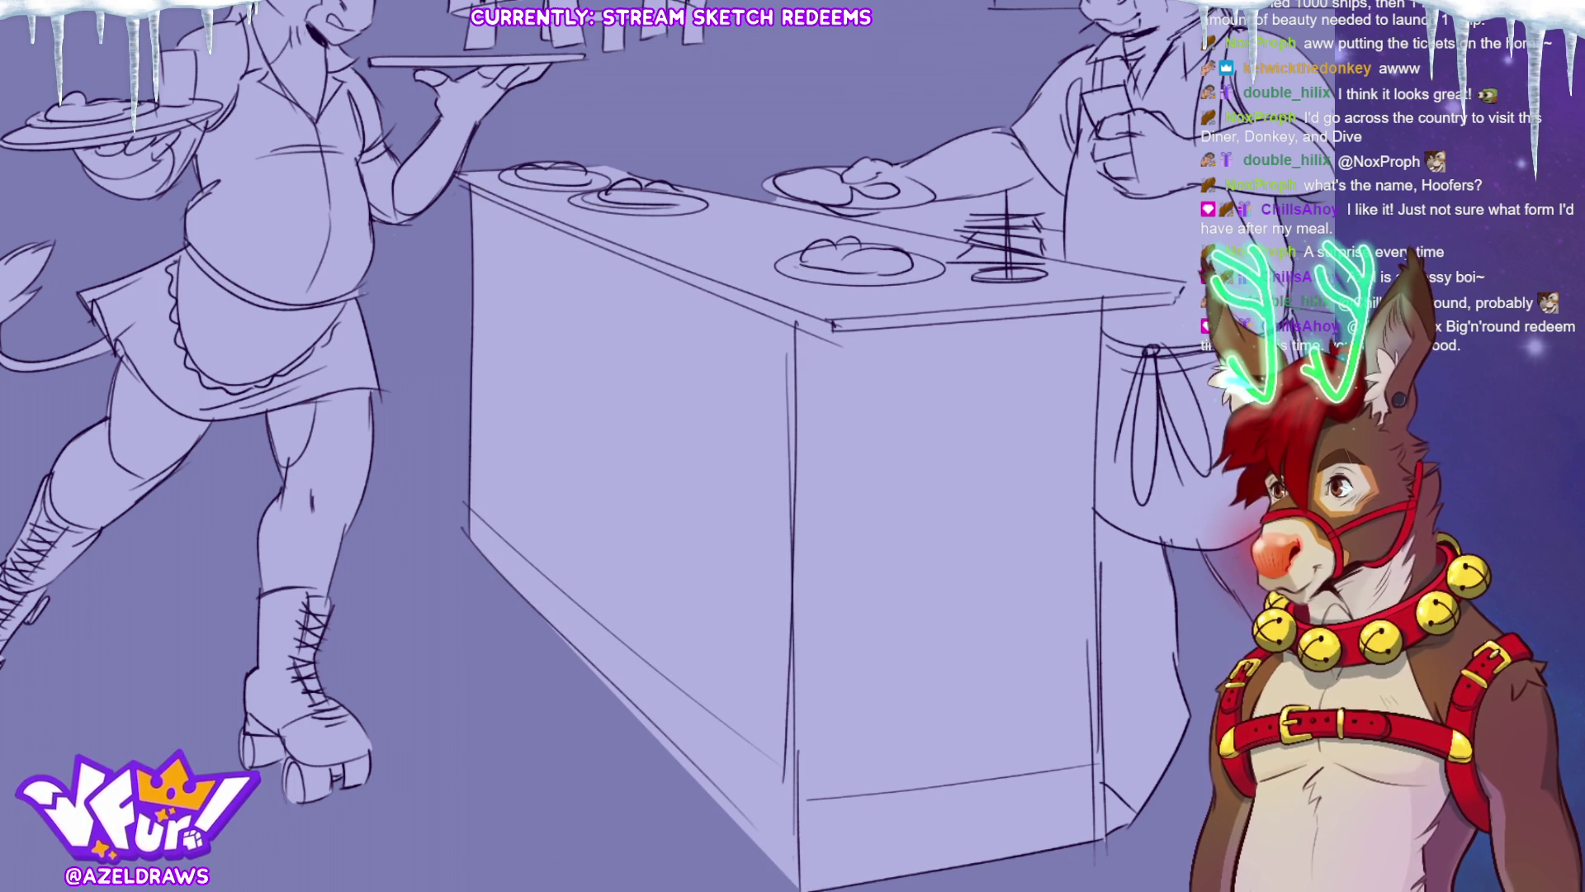
pyautogui.hotkey('ctrl', '0')
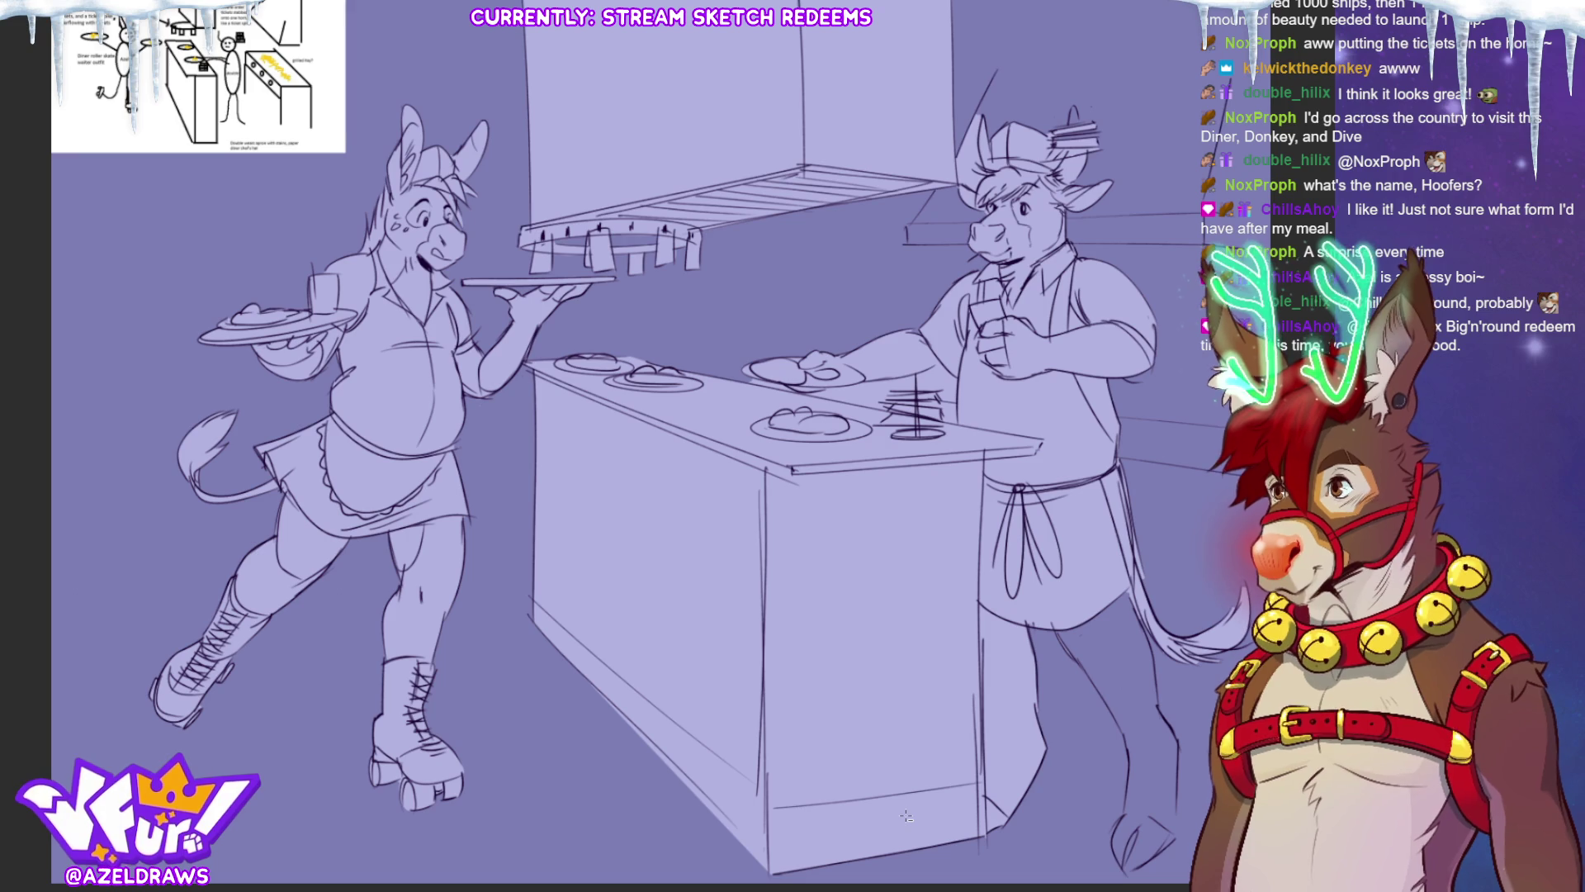